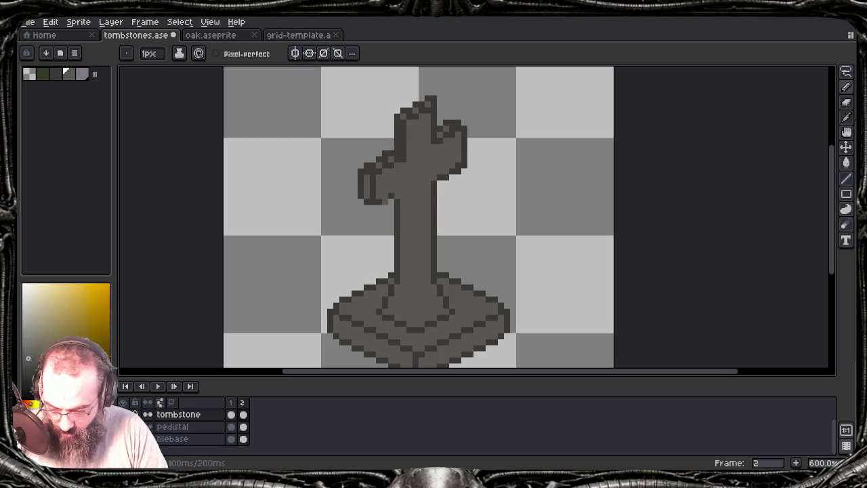
- Sample the grey from the cross's arm and save tombstones.ase
{"action": "key", "text": "i"}
{"action": "key", "text": "b"}
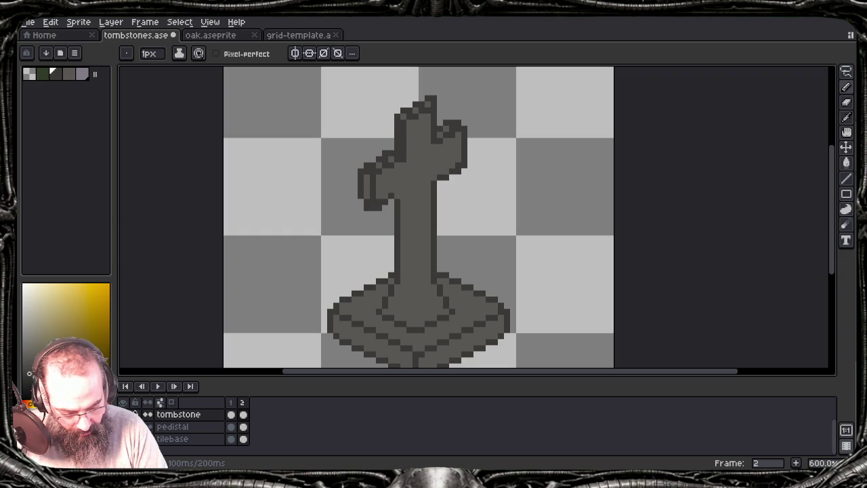
{"action": "key", "text": "b"}
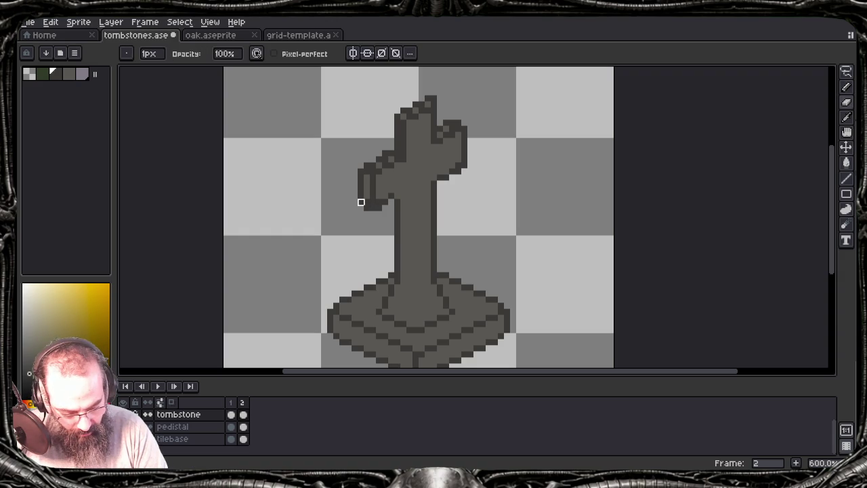
{"action": "left_click", "coordinate": [387, 171], "text": "alt"}
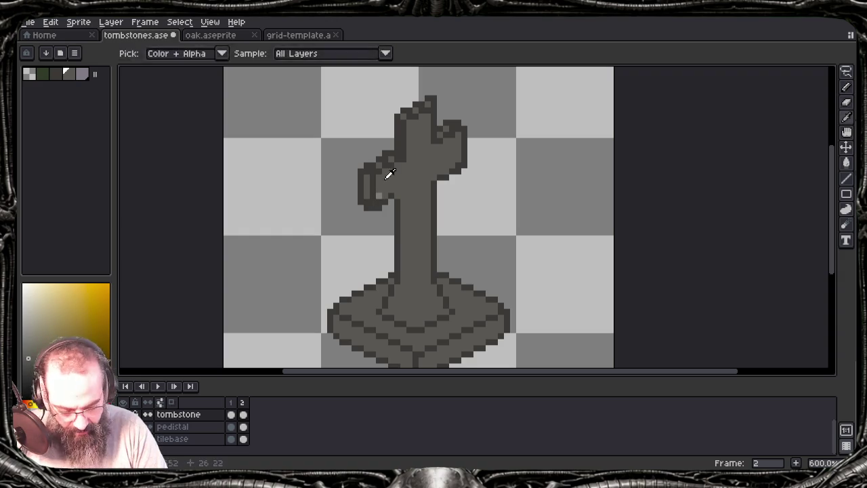
{"action": "key", "text": "e"}
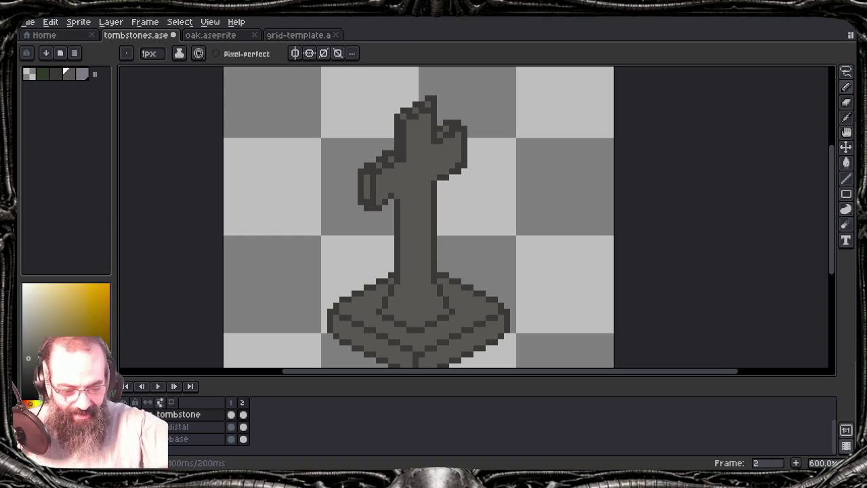
{"action": "key", "text": "ctrl+s"}
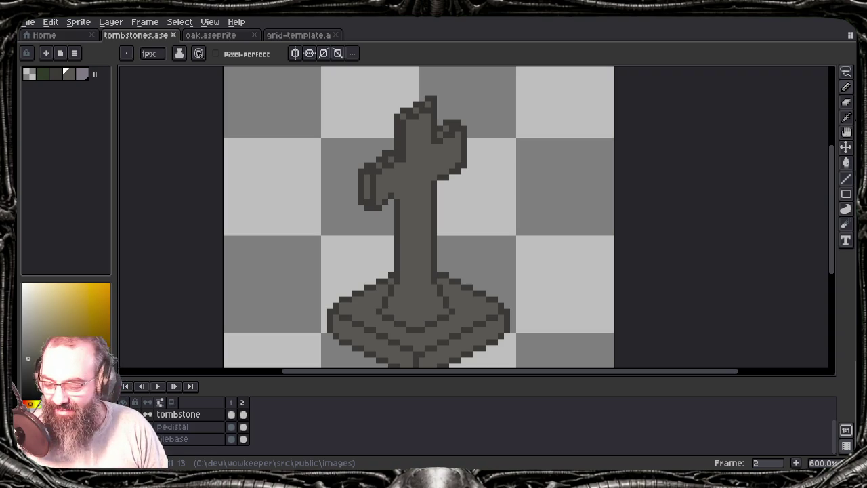
- Drag the YouTube browser window onto the screen over the sprite editor
{"action": "left_click_drag", "start_coordinate": [866, 95], "coordinate": [410, 213]}
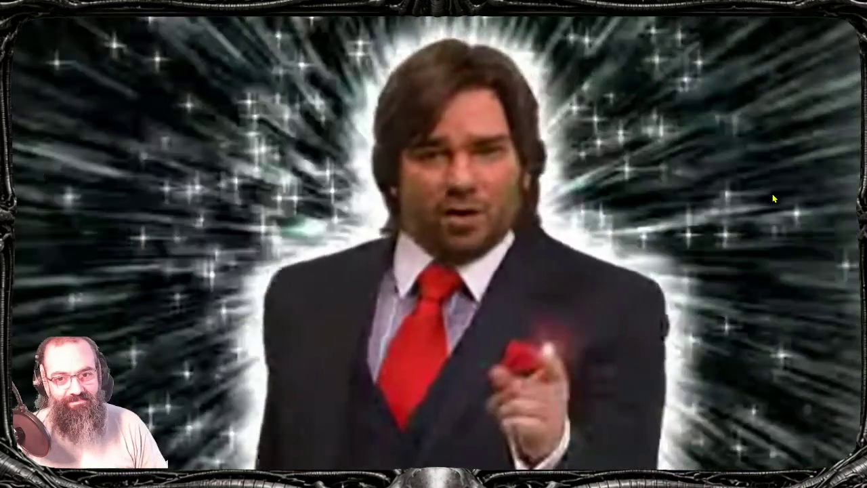
- Pause the video, exit fullscreen, and switch away from the browser back to Aseprite
{"action": "key", "text": "space"}
{"action": "key", "text": "Escape"}
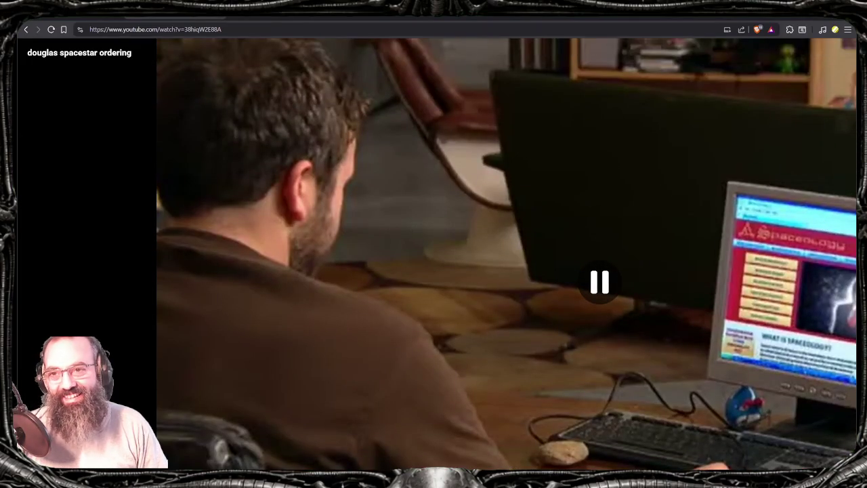
{"action": "key", "text": "alt+Tab"}
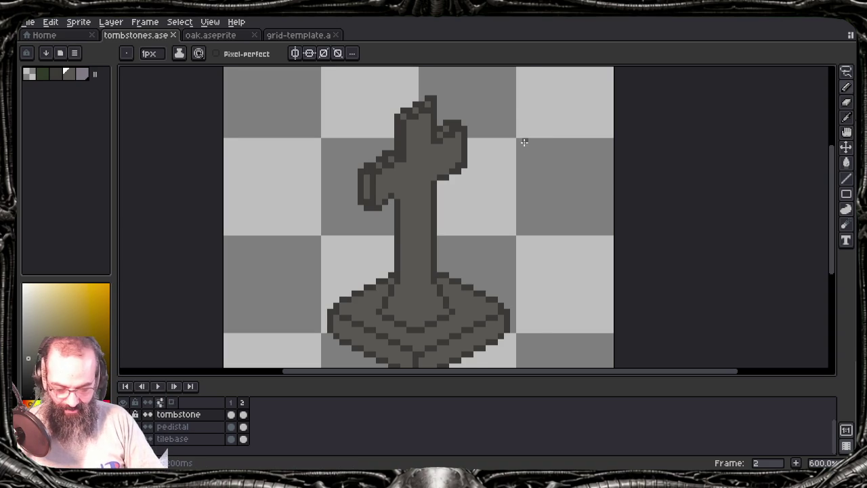
{"action": "left_click_drag", "start_coordinate": [523, 139], "coordinate": [573, 140]}
{"action": "scroll", "coordinate": [571, 140], "scroll_direction": "up", "scroll_amount": 1}
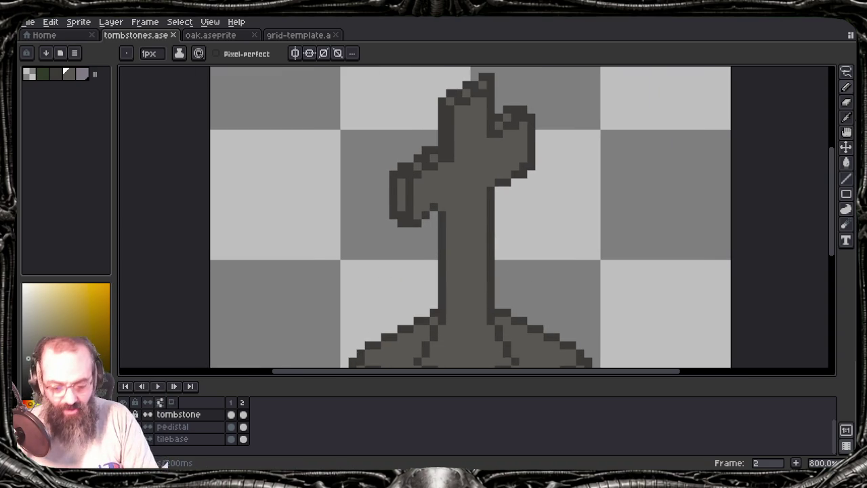
{"action": "scroll", "coordinate": [535, 149], "scroll_direction": "up", "scroll_amount": 2}
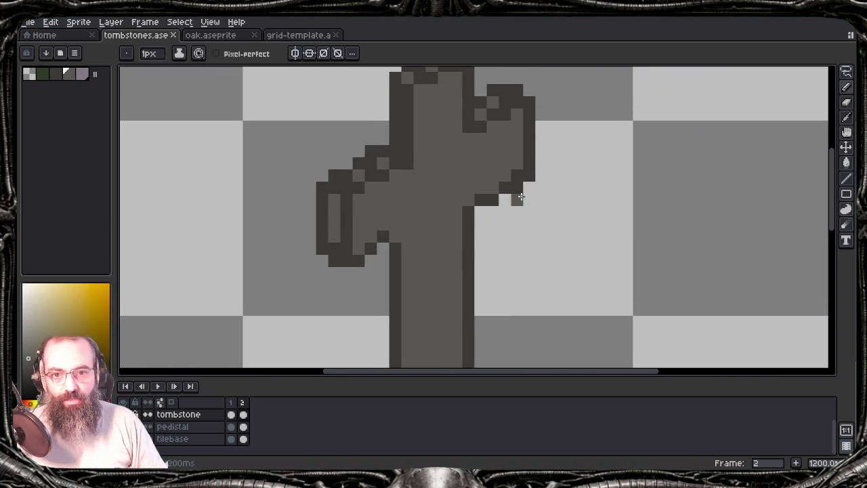
{"action": "scroll", "coordinate": [519, 232], "scroll_direction": "down", "scroll_amount": 1}
{"action": "scroll", "coordinate": [521, 236], "scroll_direction": "down", "scroll_amount": 1}
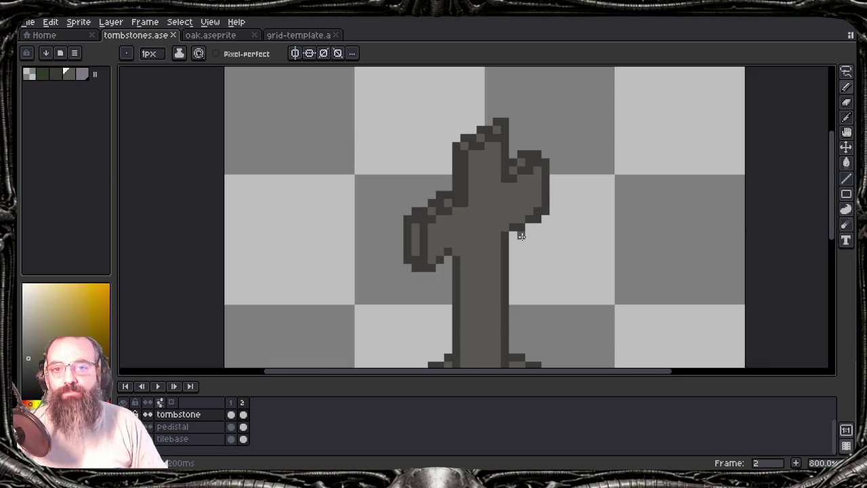
{"action": "scroll", "coordinate": [522, 244], "scroll_direction": "down", "scroll_amount": 1}
{"action": "mouse_move", "coordinate": [530, 289]}
{"action": "left_mouse_down"}
{"action": "mouse_move", "coordinate": [530, 215]}
{"action": "mouse_move", "coordinate": [529, 234]}
{"action": "left_mouse_up"}
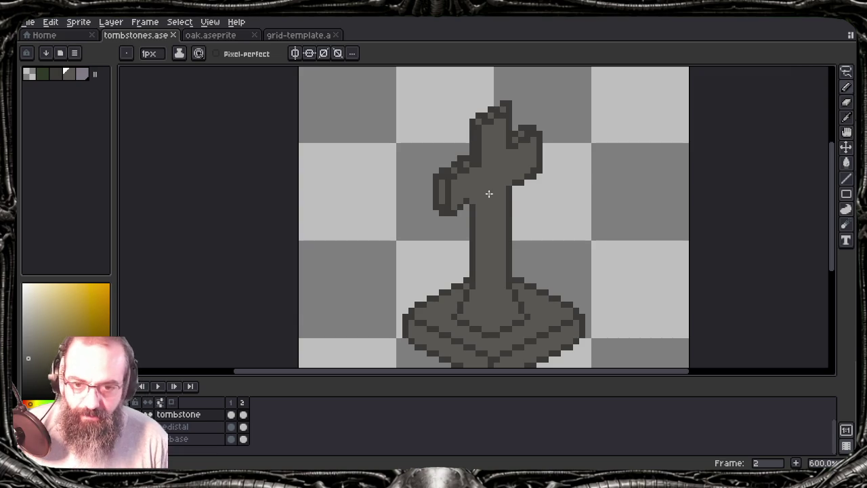
- Sample a darker grey and pencil shading down the pillar, under the left arm, and on the pedestal
{"action": "key", "text": "i"}
{"action": "key", "text": "b"}
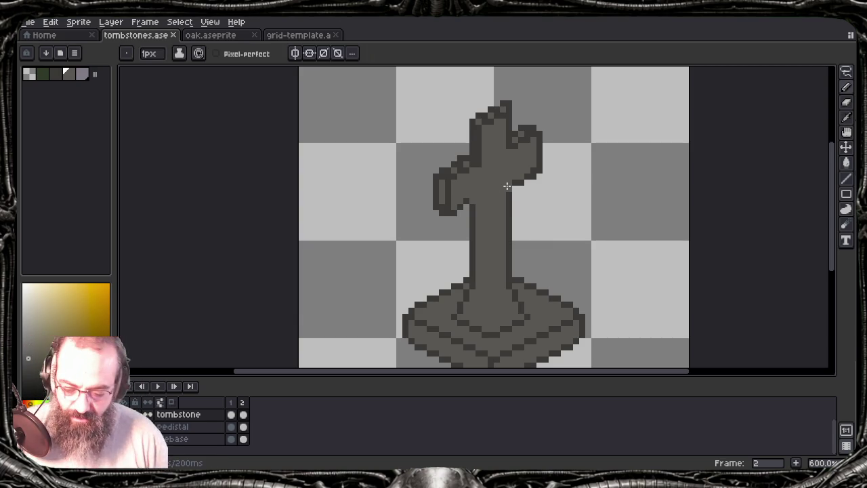
{"action": "left_click", "coordinate": [466, 202], "text": "alt"}
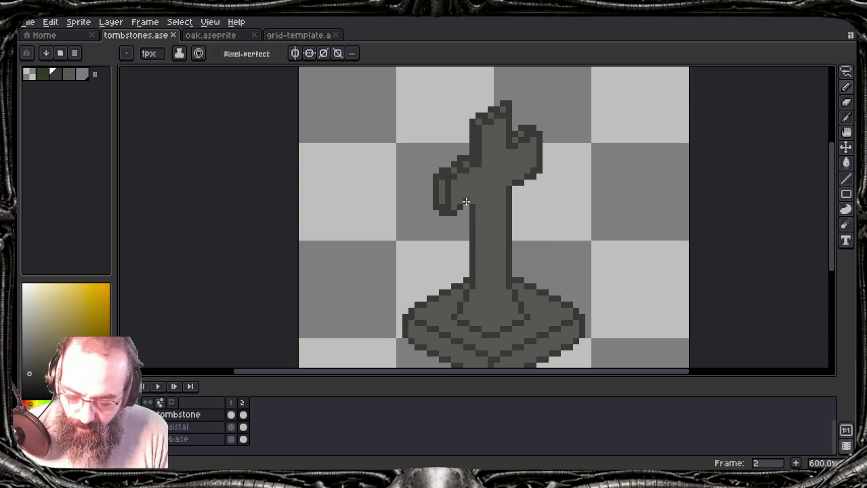
{"action": "mouse_move", "coordinate": [467, 205]}
{"action": "left_mouse_down"}
{"action": "mouse_move", "coordinate": [478, 201]}
{"action": "mouse_move", "coordinate": [479, 289]}
{"action": "left_mouse_up"}
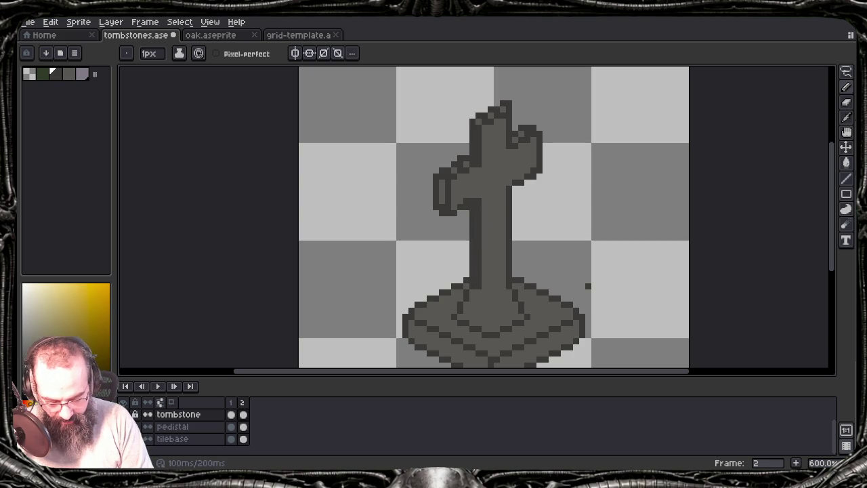
{"action": "left_click_drag", "start_coordinate": [484, 296], "coordinate": [484, 211]}
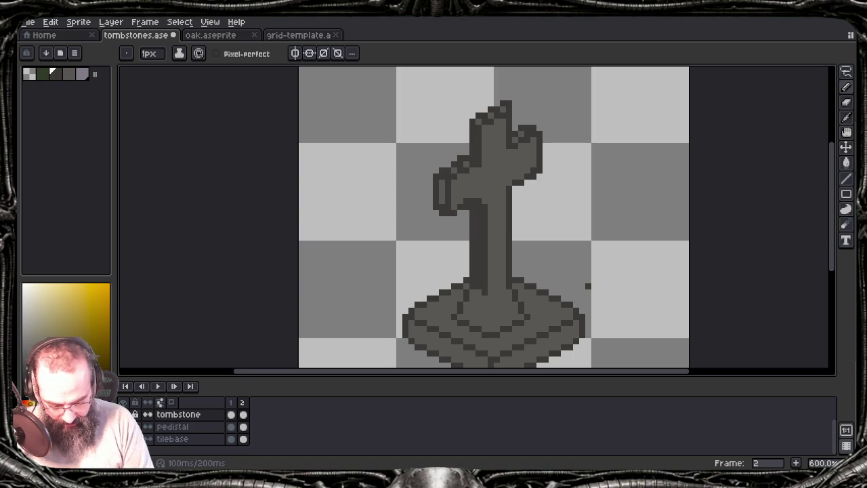
{"action": "left_click", "coordinate": [491, 317]}
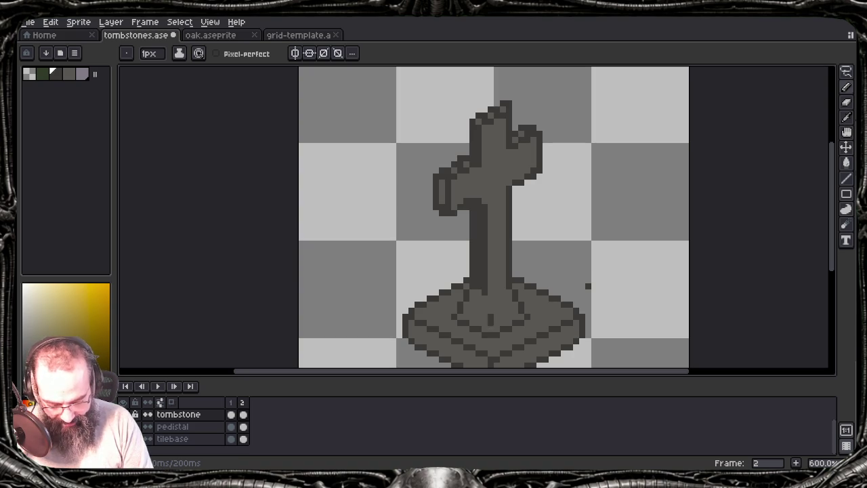
{"action": "left_click", "coordinate": [484, 311]}
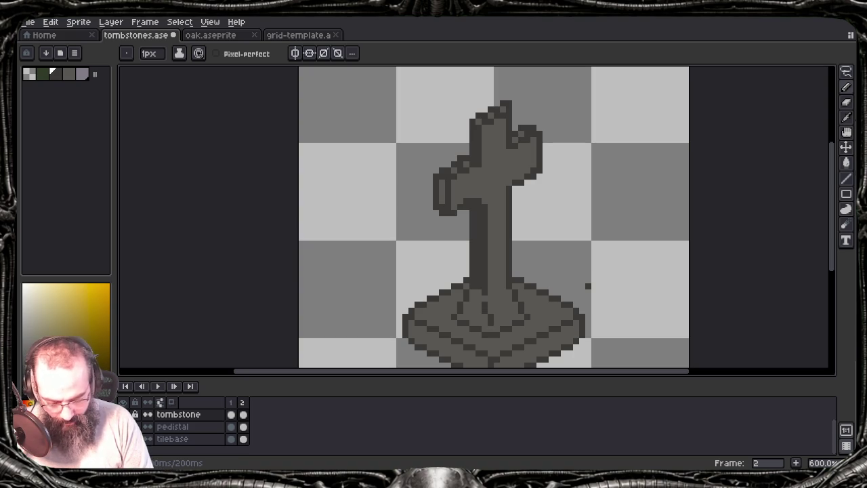
- Rework the dark pedestal detail pixels, undoing mistakes and sampling other greys
{"action": "key", "text": "ctrl+z"}
{"action": "key", "text": "ctrl+z"}
{"action": "key", "text": "ctrl+z"}
{"action": "key", "text": "ctrl+z"}
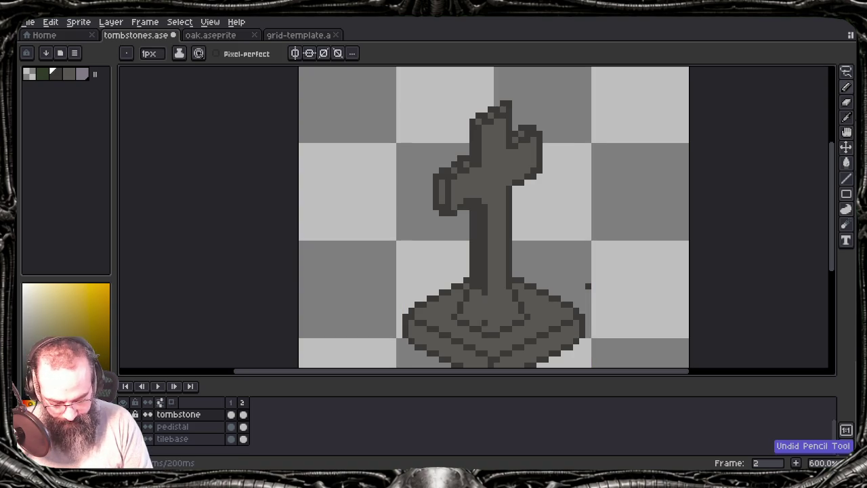
{"action": "left_click", "coordinate": [485, 317]}
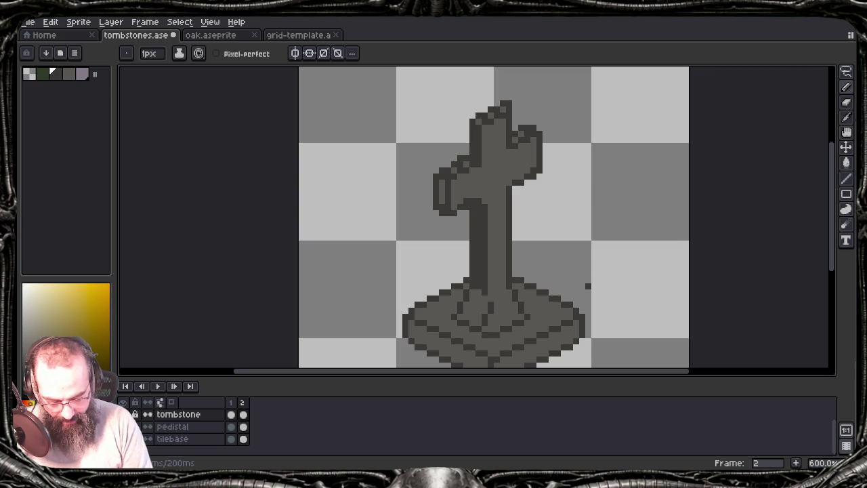
{"action": "key", "text": "ctrl+z"}
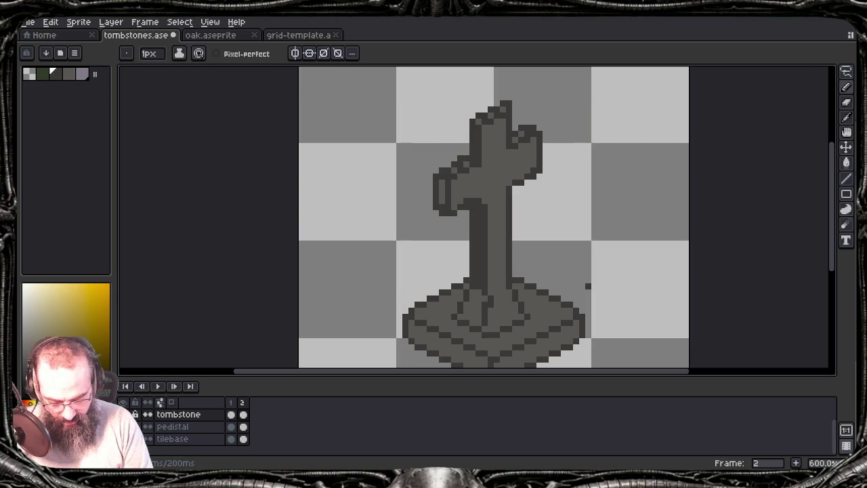
{"action": "left_click", "coordinate": [484, 305], "text": "alt"}
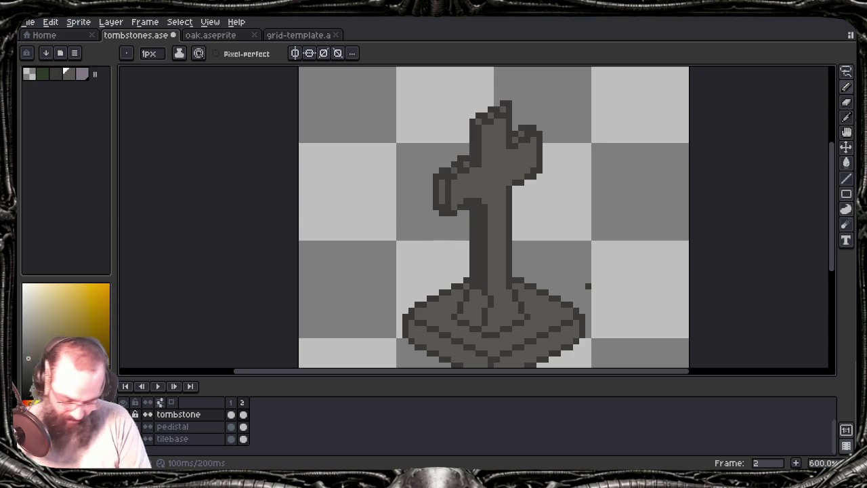
{"action": "left_click", "coordinate": [587, 286], "text": "alt"}
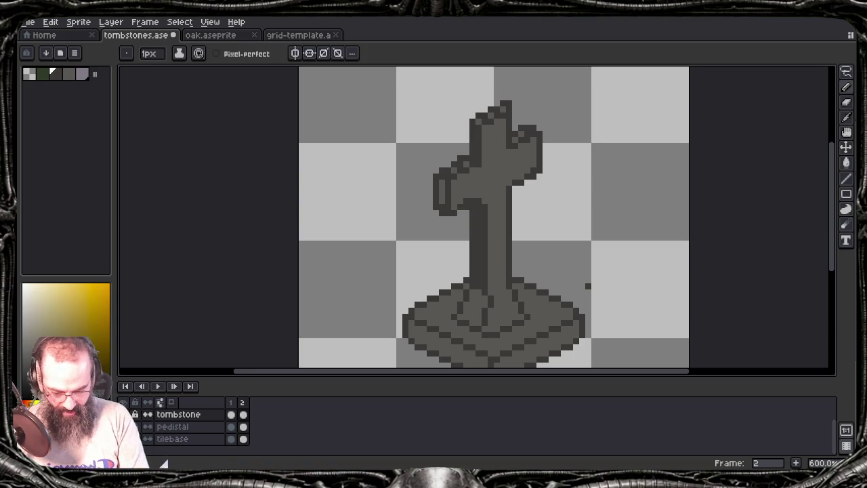
{"action": "key", "text": "]"}
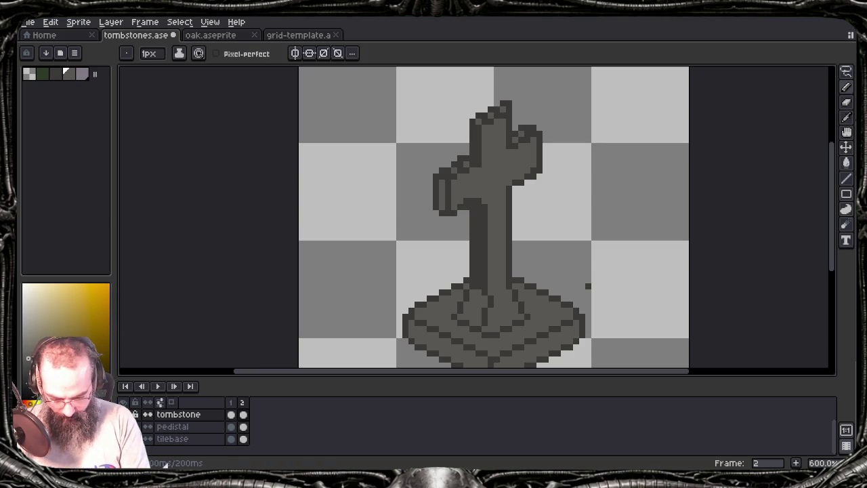
{"action": "key", "text": "ctrl+z"}
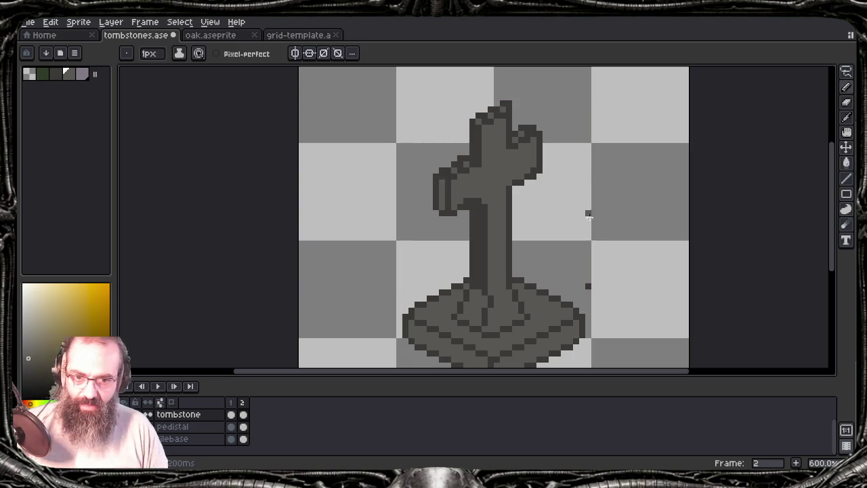
{"action": "key", "text": "e"}
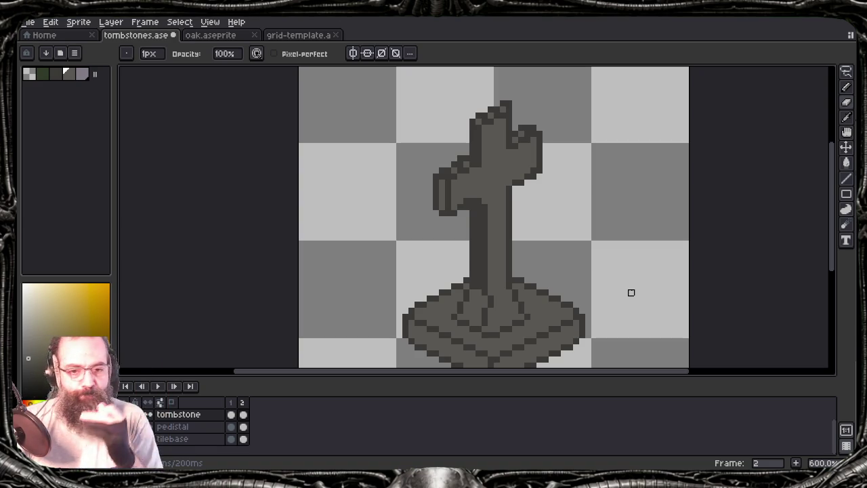
- Save tombstones.ase and zoom out to review the whole tombstone and pedestal
{"action": "key", "text": "ctrl+s"}
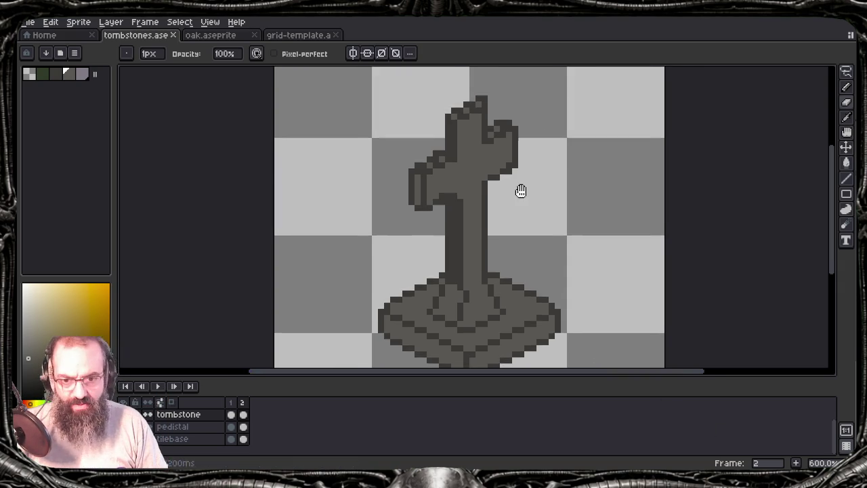
{"action": "scroll", "coordinate": [504, 187], "scroll_direction": "down", "scroll_amount": 1}
{"action": "scroll", "coordinate": [538, 262], "scroll_direction": "down", "scroll_amount": 1}
{"action": "left_click_drag", "start_coordinate": [539, 261], "coordinate": [467, 267]}
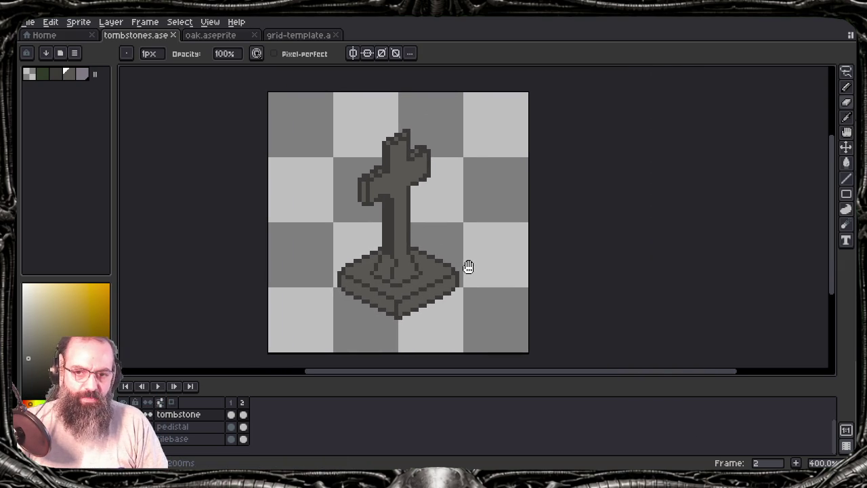
{"action": "scroll", "coordinate": [412, 179], "scroll_direction": "up", "scroll_amount": 1}
{"action": "scroll", "coordinate": [440, 185], "scroll_direction": "up", "scroll_amount": 1}
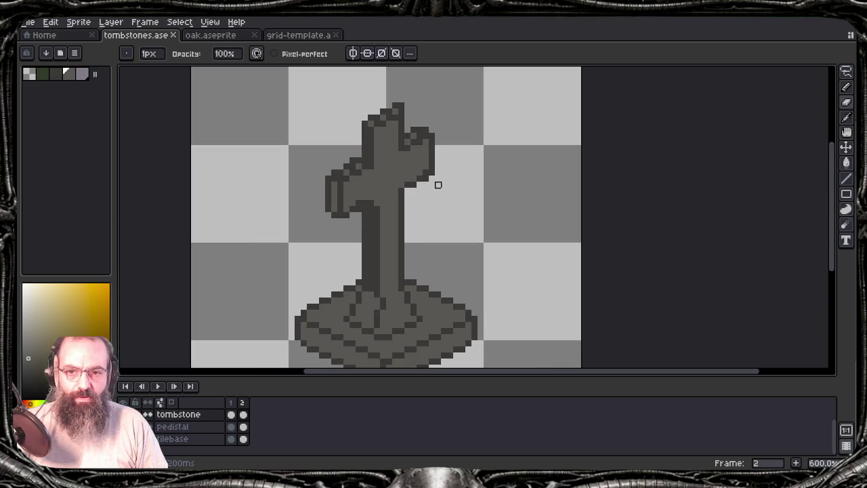
{"action": "scroll", "coordinate": [385, 201], "scroll_direction": "up", "scroll_amount": 1}
{"action": "scroll", "coordinate": [384, 196], "scroll_direction": "up", "scroll_amount": 2}
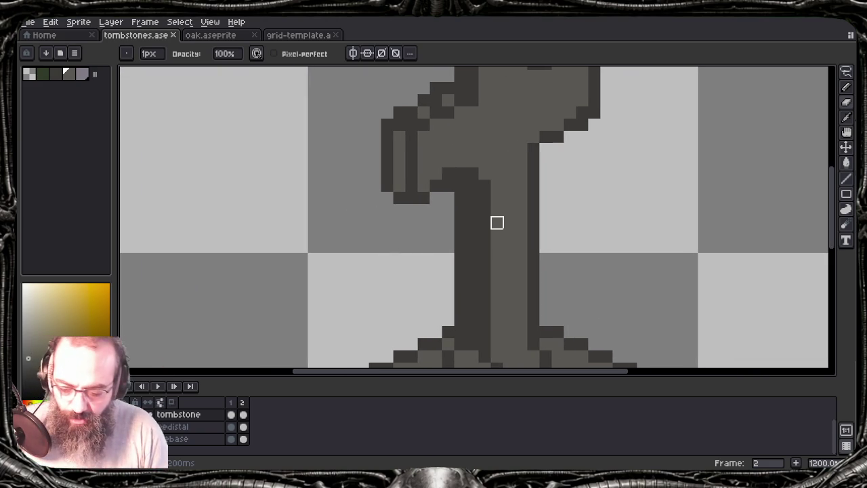
{"action": "key", "text": "e"}
{"action": "scroll", "coordinate": [391, 207], "scroll_direction": "up", "scroll_amount": 1}
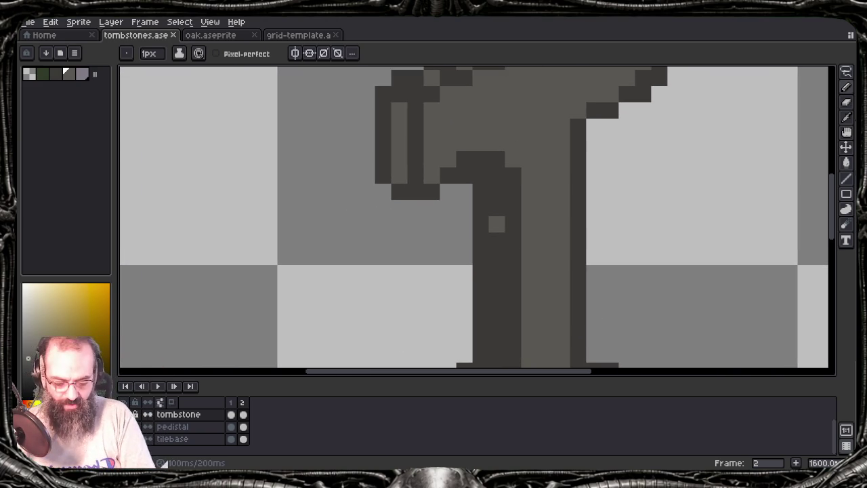
{"action": "key", "text": "i"}
{"action": "key", "text": "b"}
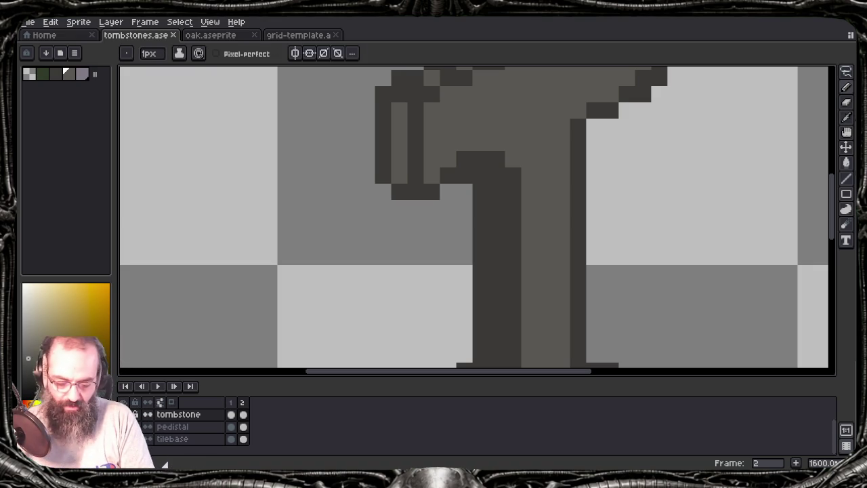
{"action": "left_click", "coordinate": [416, 175]}
{"action": "left_click", "coordinate": [416, 192], "text": "alt"}
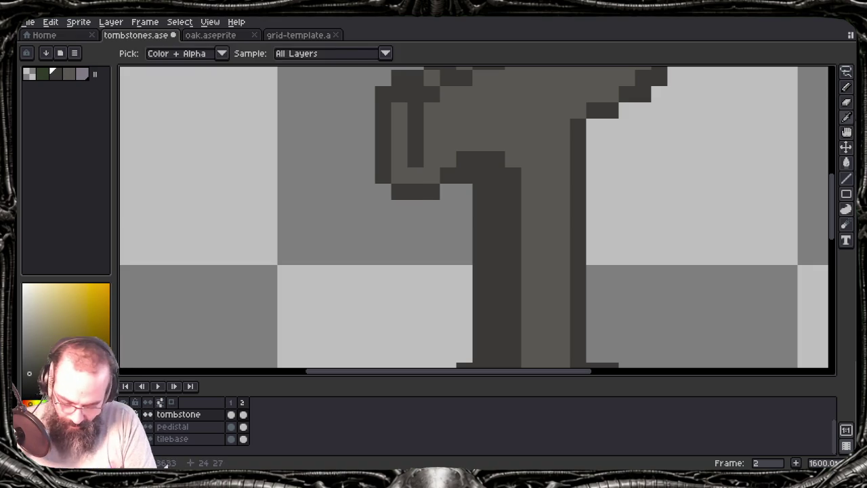
{"action": "left_click", "coordinate": [416, 208]}
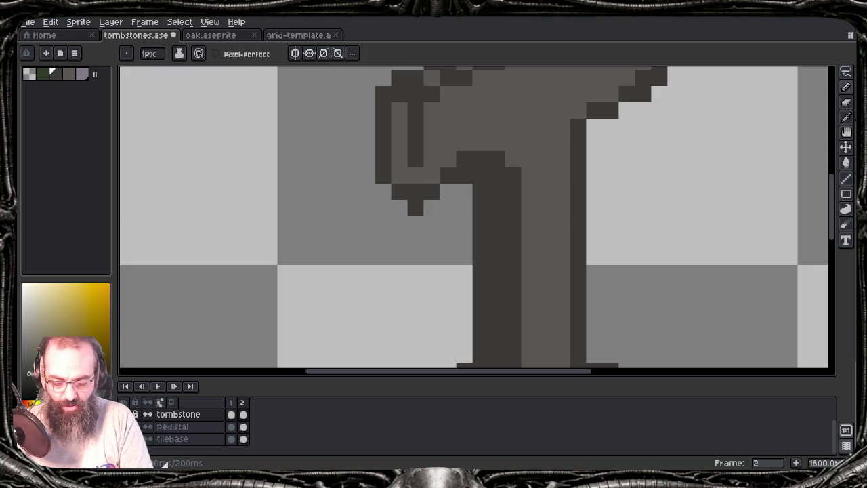
{"action": "key", "text": "ctrl+z"}
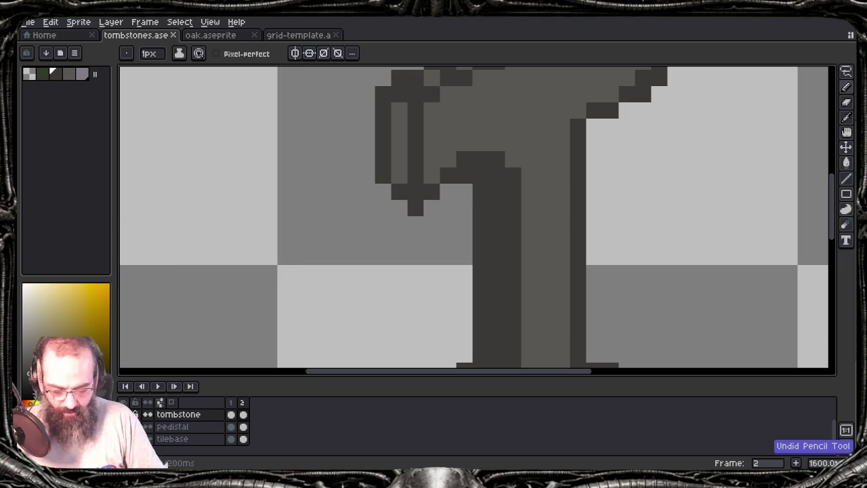
{"action": "key", "text": "ctrl+z"}
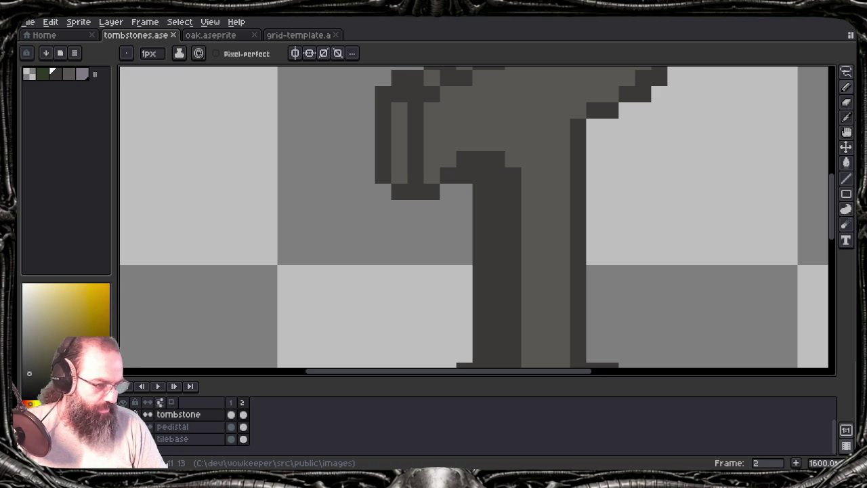
{"action": "left_click_drag", "start_coordinate": [609, 175], "coordinate": [617, 185]}
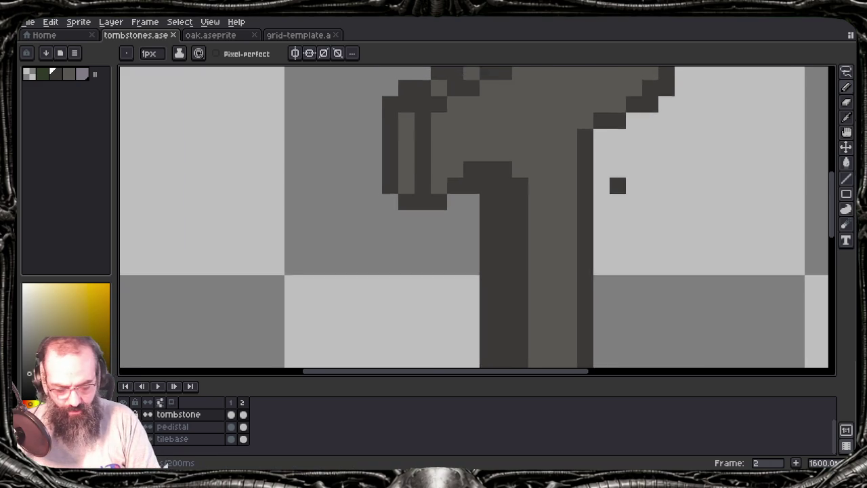
{"action": "scroll", "coordinate": [618, 186], "scroll_direction": "down", "scroll_amount": 1}
{"action": "scroll", "coordinate": [617, 186], "scroll_direction": "down", "scroll_amount": 1}
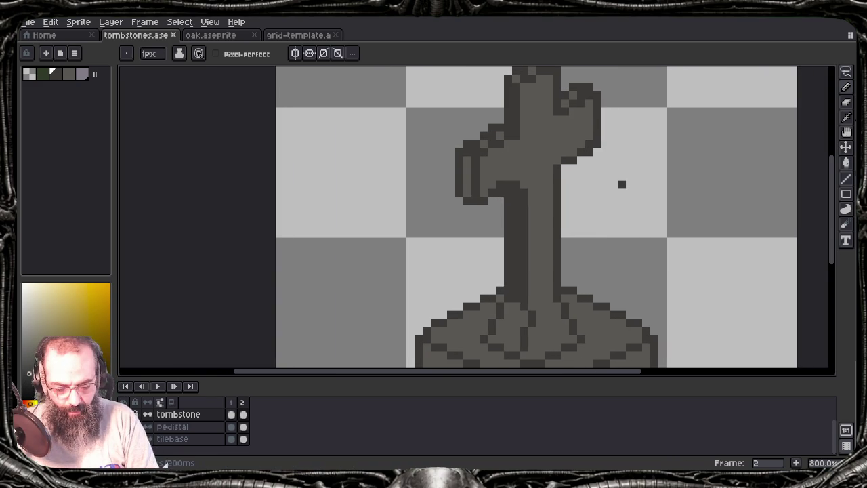
{"action": "scroll", "coordinate": [569, 215], "scroll_direction": "down", "scroll_amount": 1}
{"action": "scroll", "coordinate": [576, 219], "scroll_direction": "up", "scroll_amount": 1}
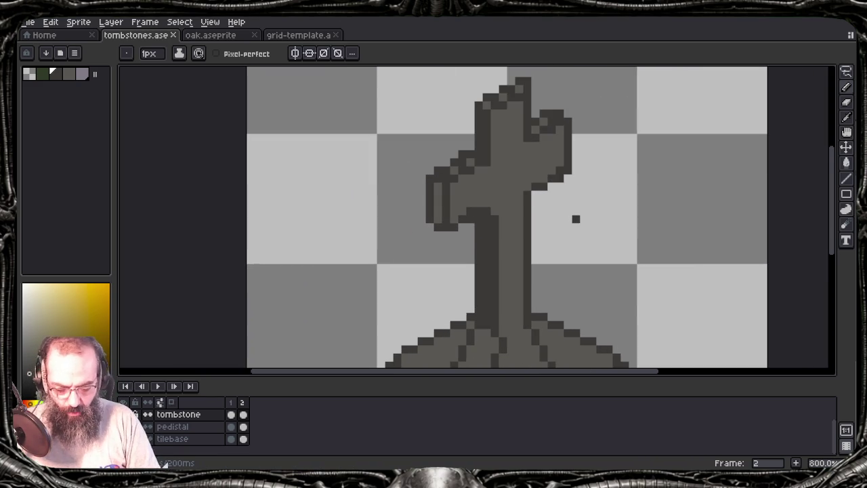
{"action": "left_click_drag", "start_coordinate": [575, 210], "coordinate": [536, 178]}
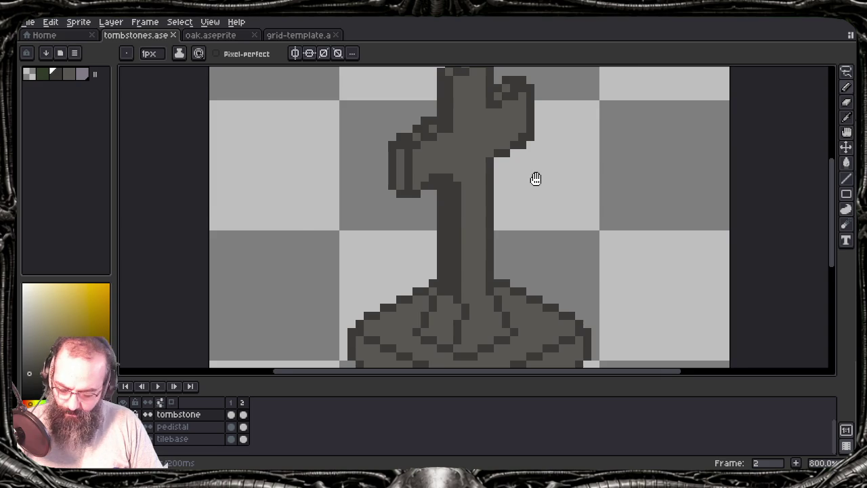
{"action": "scroll", "coordinate": [536, 179], "scroll_direction": "down", "scroll_amount": 1}
{"action": "scroll", "coordinate": [542, 237], "scroll_direction": "down", "scroll_amount": 1}
{"action": "left_click_drag", "start_coordinate": [542, 235], "coordinate": [479, 214]}
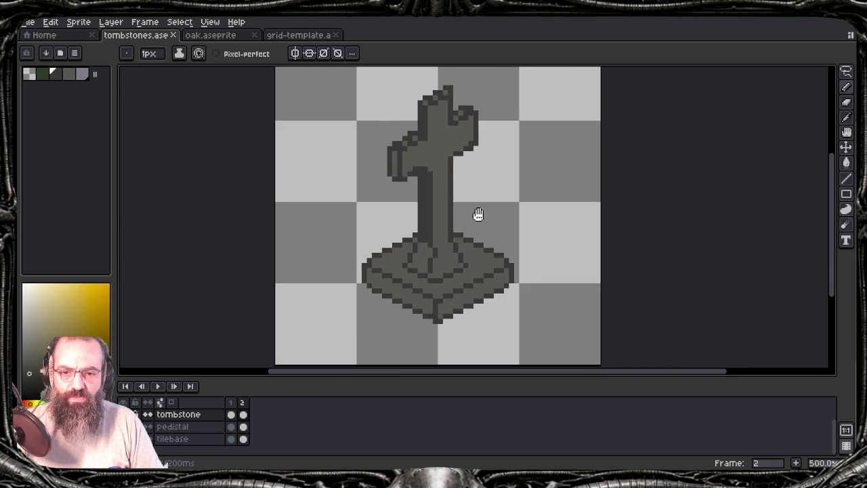
{"action": "scroll", "coordinate": [464, 257], "scroll_direction": "up", "scroll_amount": 2}
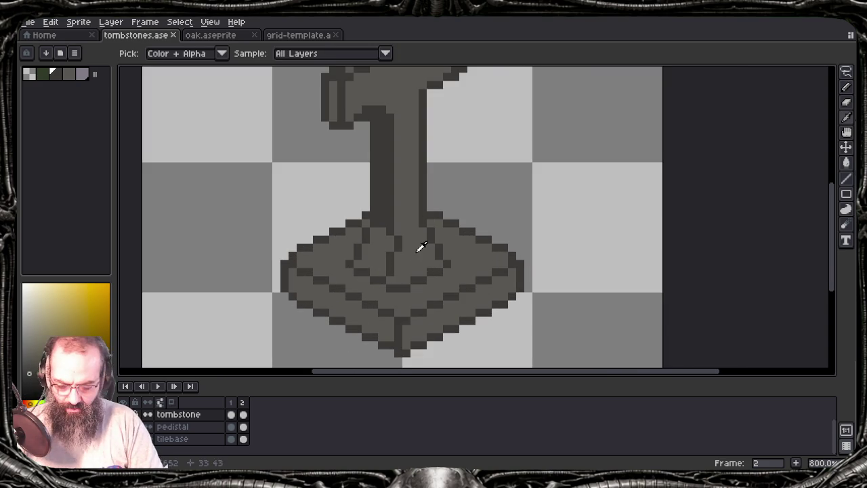
- Add pedestal-colour and dark shading pixels below the stem on the pedestal top, then save
{"action": "left_click", "coordinate": [417, 221], "text": "alt"}
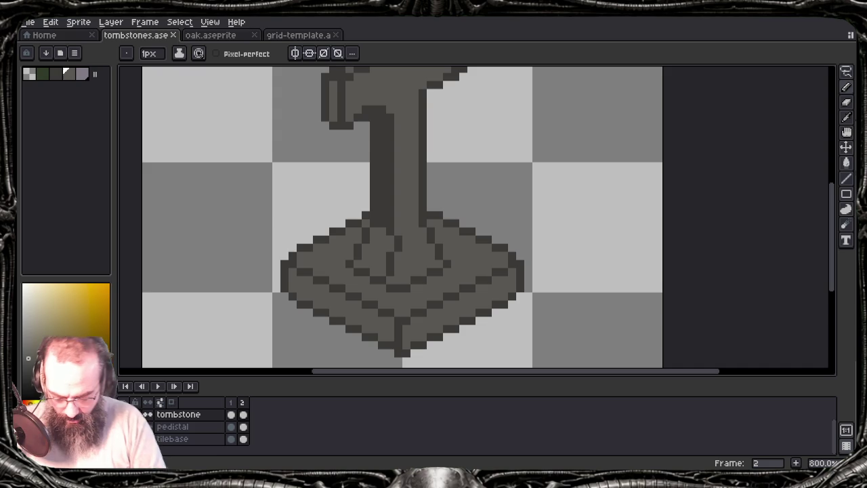
{"action": "left_click", "coordinate": [401, 246]}
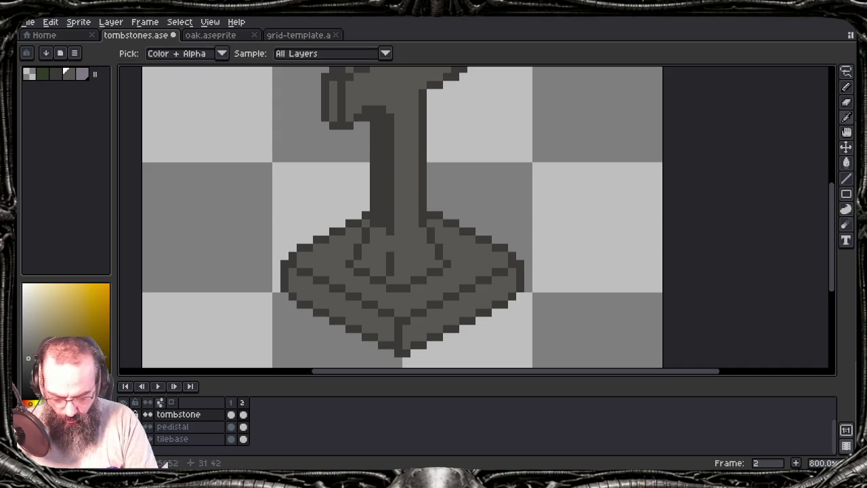
{"action": "left_click", "coordinate": [390, 257], "text": "alt"}
{"action": "left_click", "coordinate": [391, 239]}
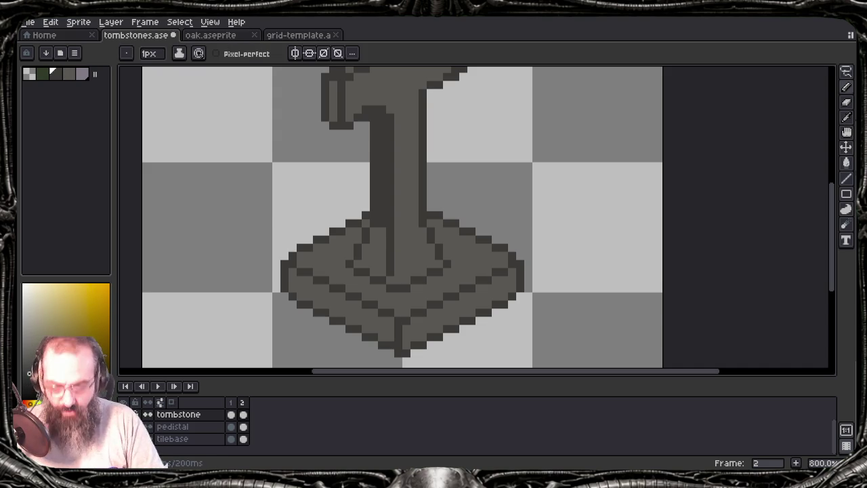
{"action": "key", "text": "ctrl+s"}
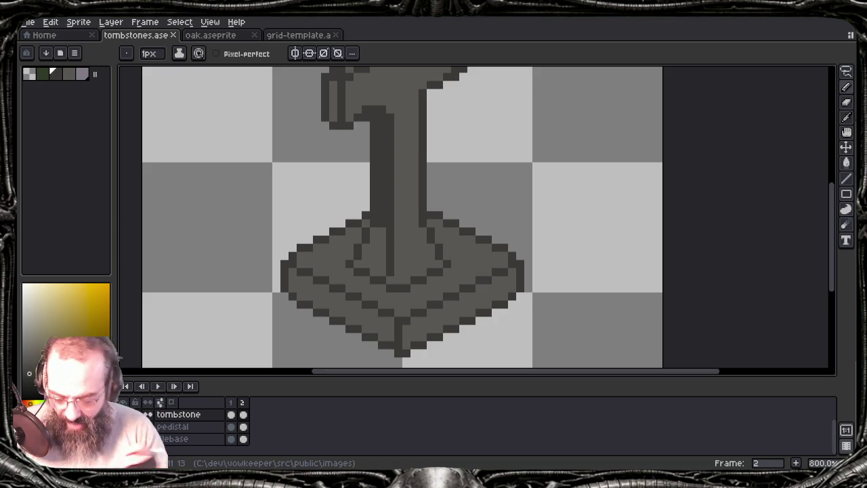
- Darken three stem pixels where the stem meets the pedestal
{"action": "key", "text": "g"}
{"action": "key", "text": "b"}
{"action": "key", "text": "0"}
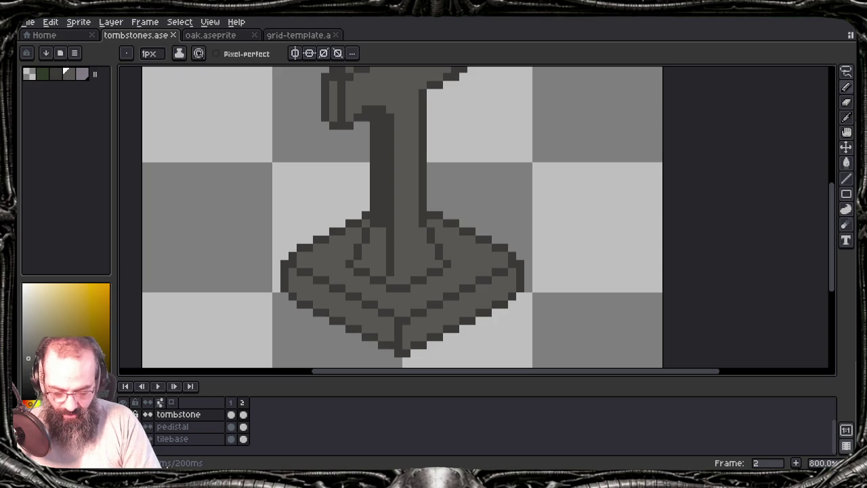
{"action": "key", "text": "g"}
{"action": "key", "text": "b"}
{"action": "left_click", "coordinate": [382, 224]}
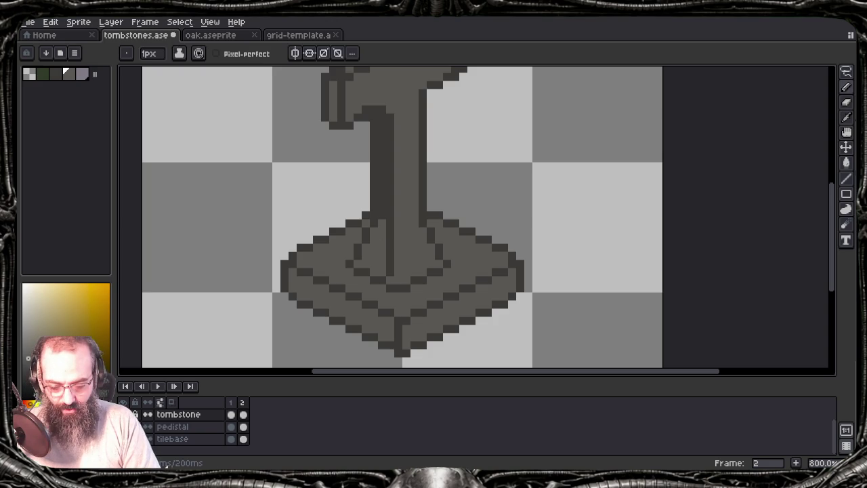
{"action": "key", "text": "g"}
{"action": "key", "text": "b"}
{"action": "key", "text": "x"}
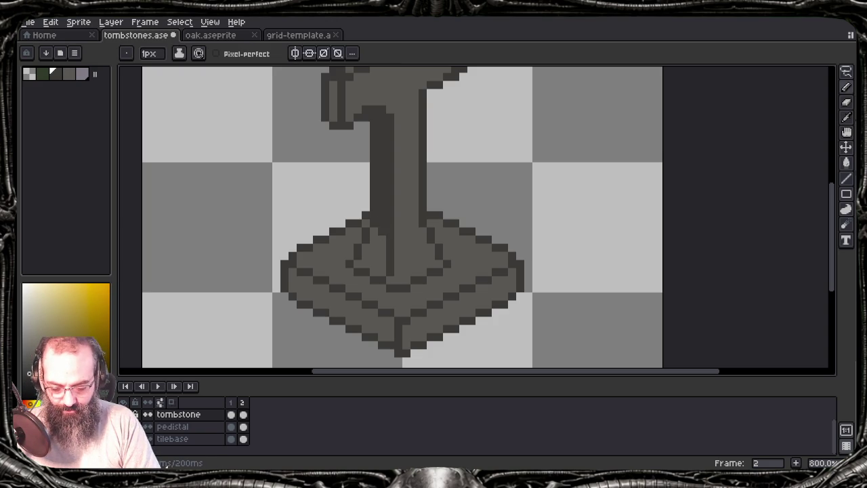
{"action": "left_click", "coordinate": [374, 256]}
{"action": "left_click", "coordinate": [382, 240]}
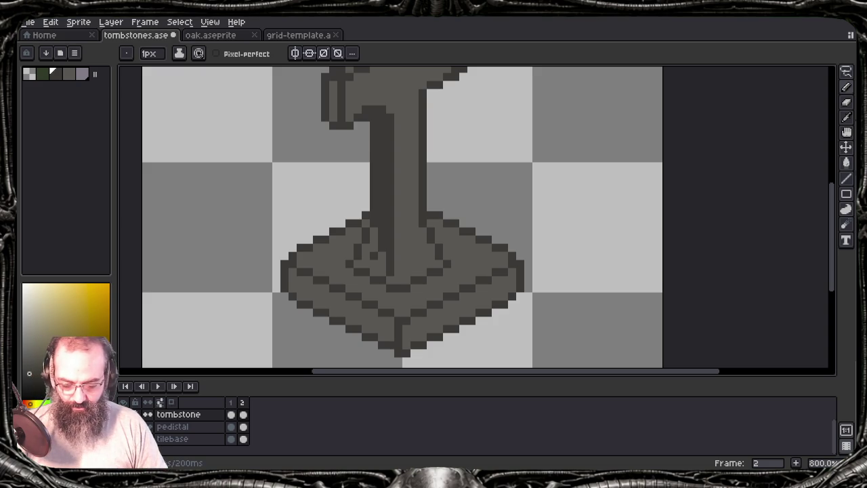
- Zoom and pan to recentre the whole tombstone sprite in view
{"action": "scroll", "coordinate": [381, 240], "scroll_direction": "down", "scroll_amount": 2}
{"action": "scroll", "coordinate": [394, 244], "scroll_direction": "down", "scroll_amount": 1}
{"action": "scroll", "coordinate": [421, 265], "scroll_direction": "down", "scroll_amount": 1}
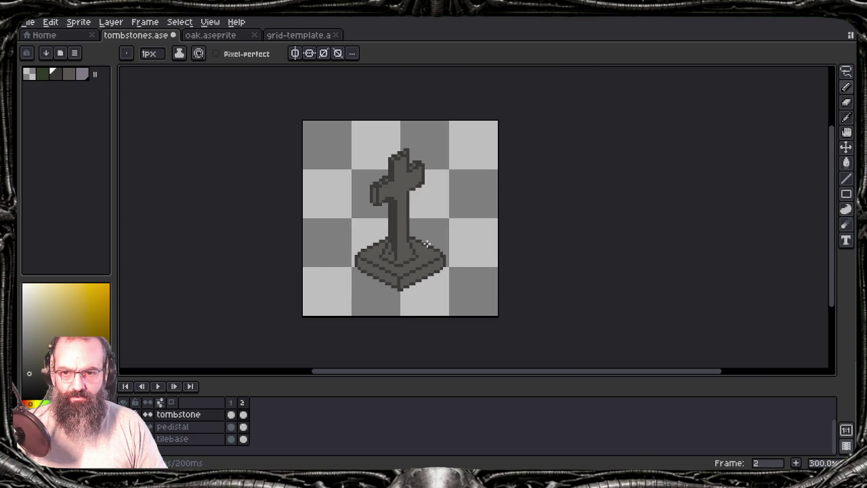
{"action": "scroll", "coordinate": [383, 180], "scroll_direction": "up", "scroll_amount": 2}
{"action": "scroll", "coordinate": [383, 180], "scroll_direction": "up", "scroll_amount": 1}
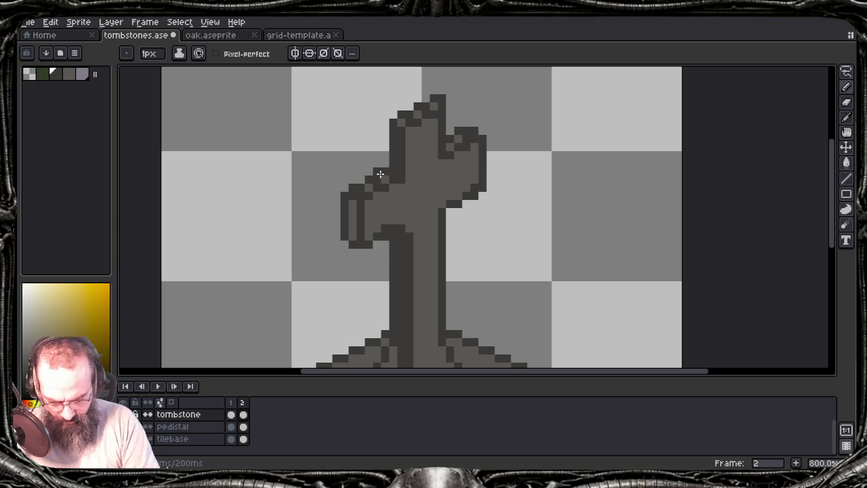
{"action": "key", "text": "e"}
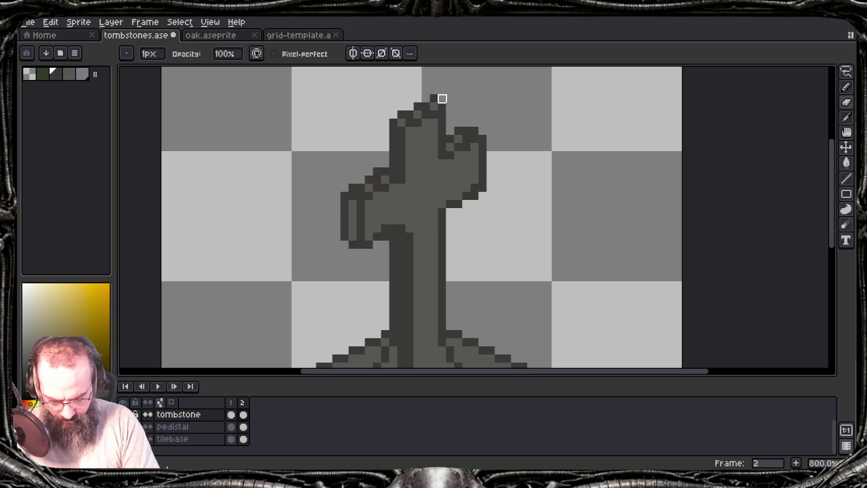
{"action": "scroll", "coordinate": [393, 81], "scroll_direction": "down", "scroll_amount": 1}
{"action": "scroll", "coordinate": [421, 116], "scroll_direction": "down", "scroll_amount": 3}
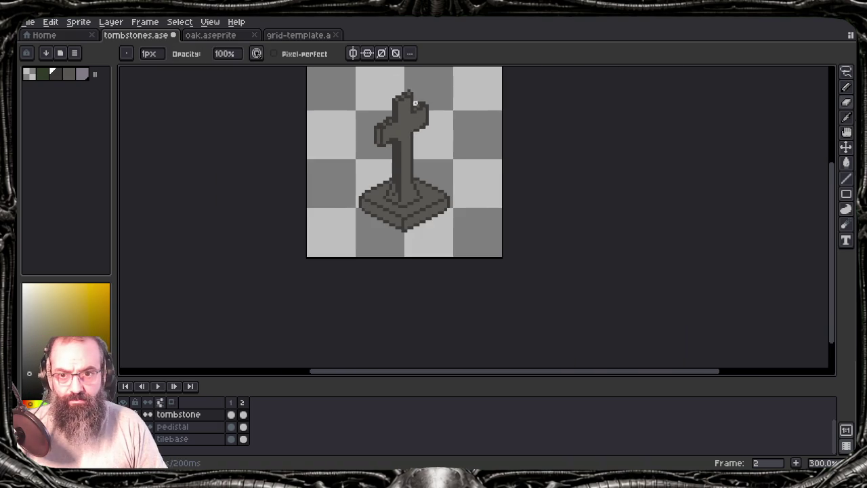
{"action": "left_click_drag", "start_coordinate": [447, 155], "coordinate": [445, 209]}
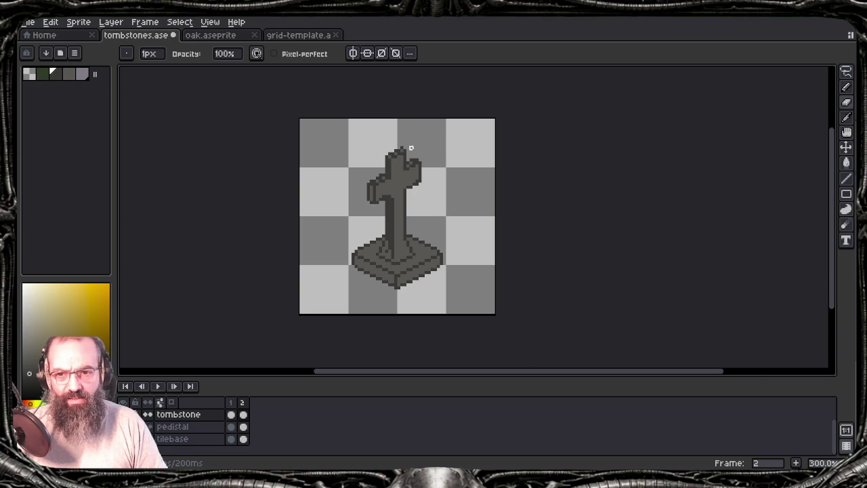
{"action": "scroll", "coordinate": [410, 147], "scroll_direction": "up", "scroll_amount": 4}
- Toggle between eyedropper and move modifiers while zooming in and out on the cross
{"action": "key", "text": "i"}
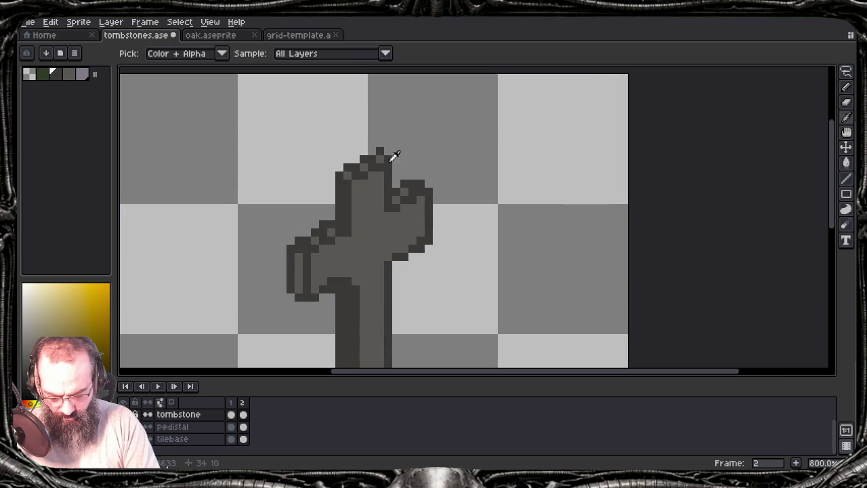
{"action": "key", "text": "alt"}
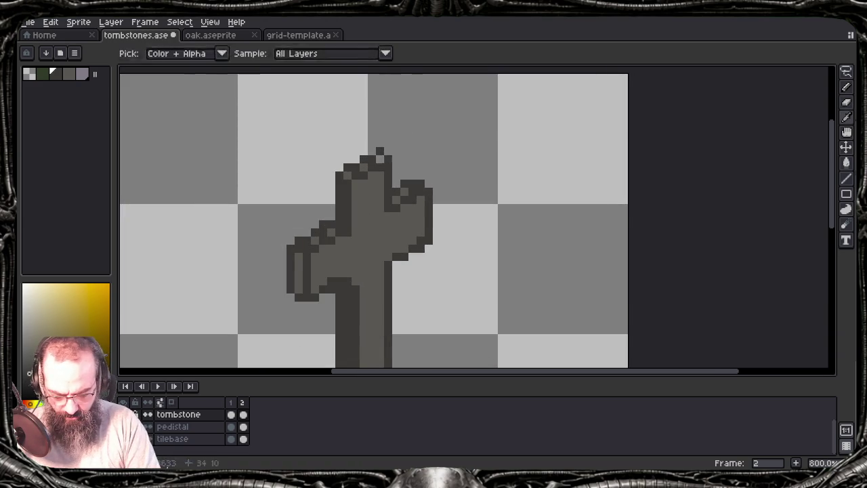
{"action": "key", "text": "alt"}
{"action": "key", "text": "ctrl"}
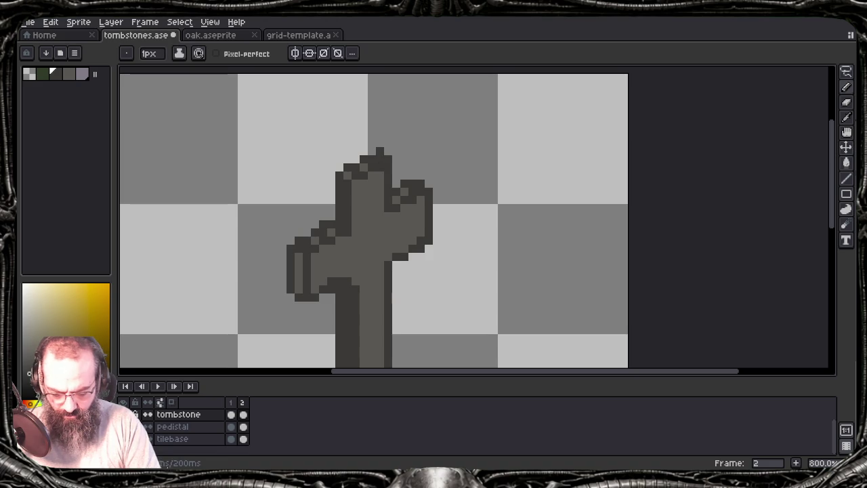
{"action": "scroll", "coordinate": [406, 221], "scroll_direction": "down", "scroll_amount": 3}
{"action": "scroll", "coordinate": [406, 220], "scroll_direction": "down", "scroll_amount": 1}
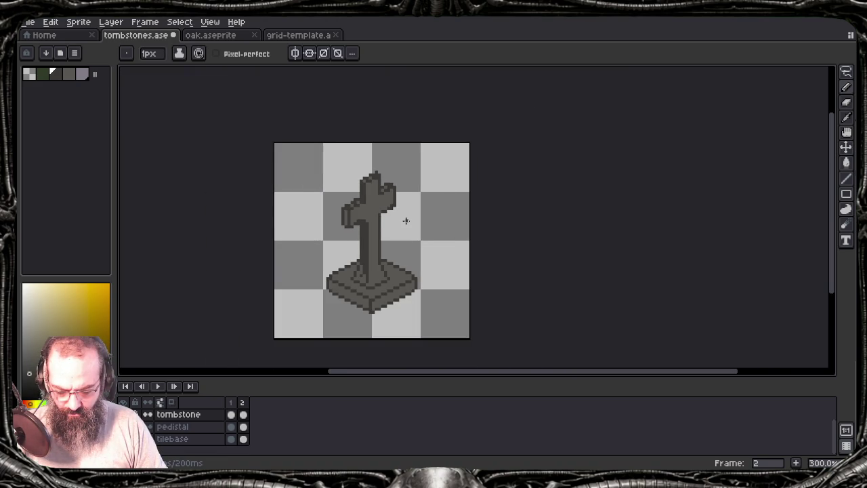
{"action": "scroll", "coordinate": [406, 221], "scroll_direction": "up", "scroll_amount": 2}
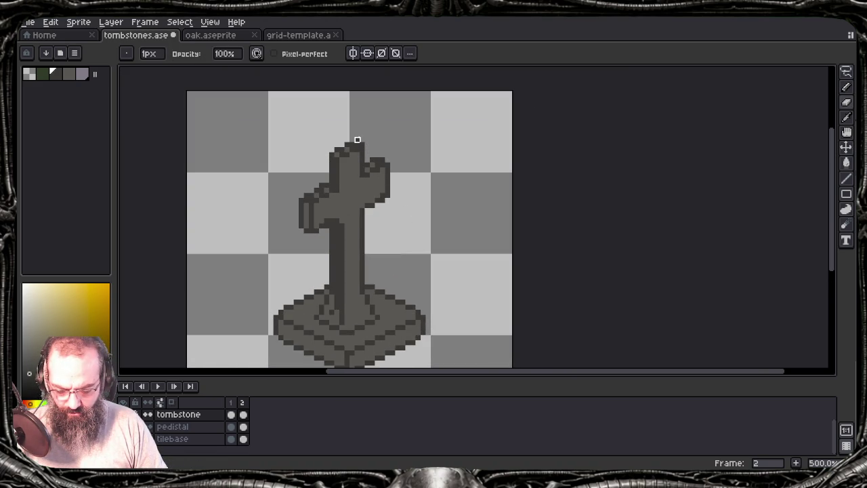
{"action": "scroll", "coordinate": [407, 147], "scroll_direction": "down", "scroll_amount": 2}
{"action": "scroll", "coordinate": [407, 148], "scroll_direction": "down", "scroll_amount": 1}
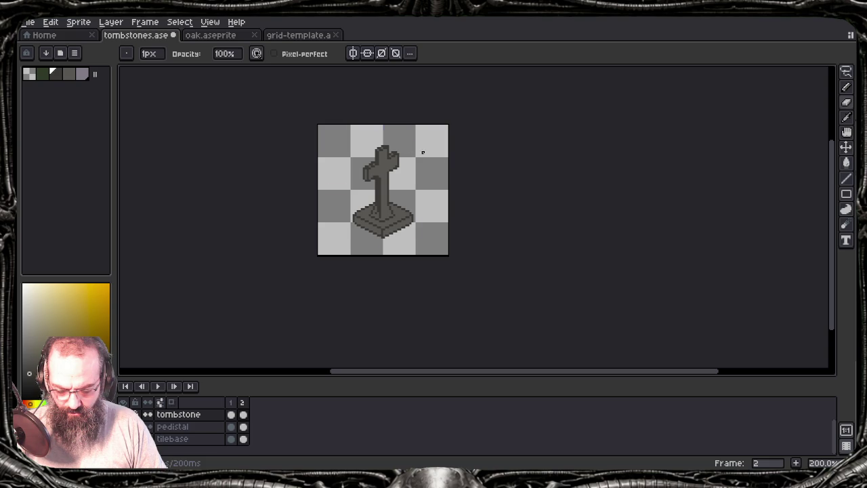
{"action": "scroll", "coordinate": [425, 154], "scroll_direction": "up", "scroll_amount": 2}
{"action": "scroll", "coordinate": [366, 124], "scroll_direction": "up", "scroll_amount": 1}
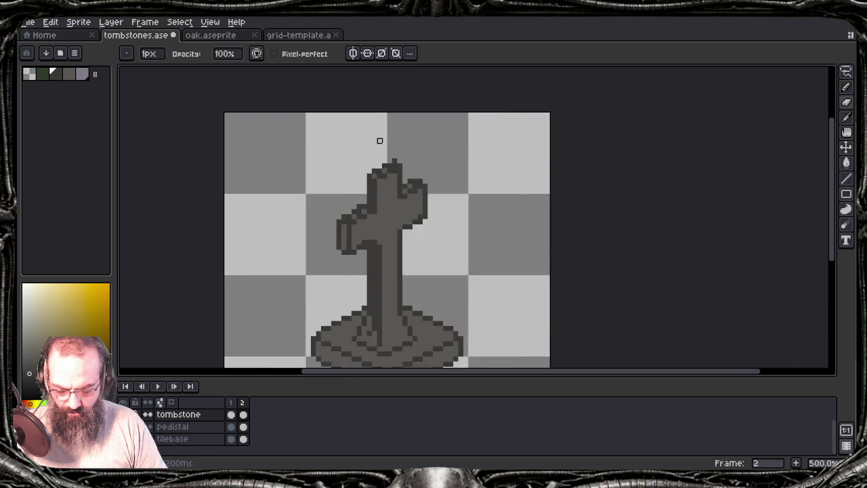
{"action": "scroll", "coordinate": [379, 141], "scroll_direction": "up", "scroll_amount": 4}
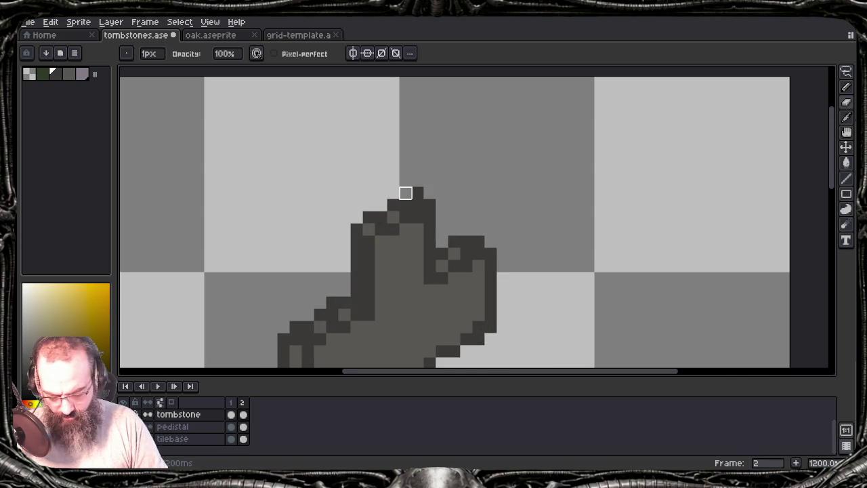
- Check the canvas size, save tombstones.ase, and bring up the Home tab with recent files
{"action": "key", "text": "v"}
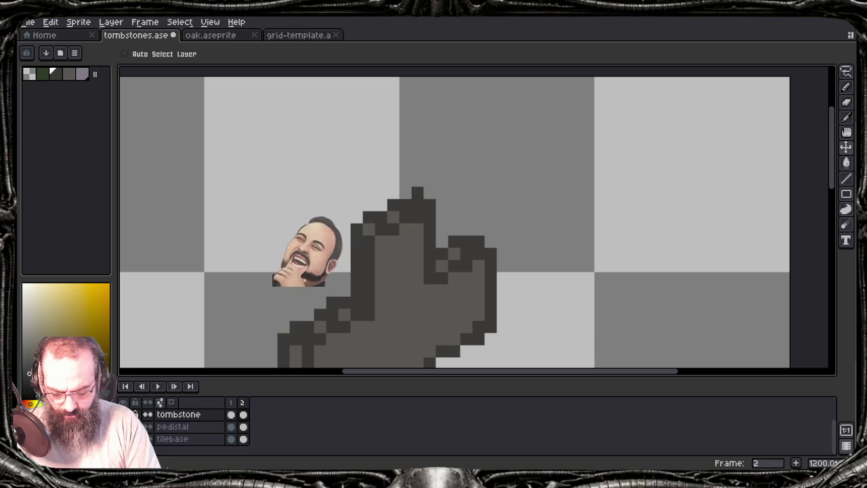
{"action": "key", "text": "ctrl+alt+c"}
{"action": "key", "text": "Escape"}
{"action": "key", "text": "b"}
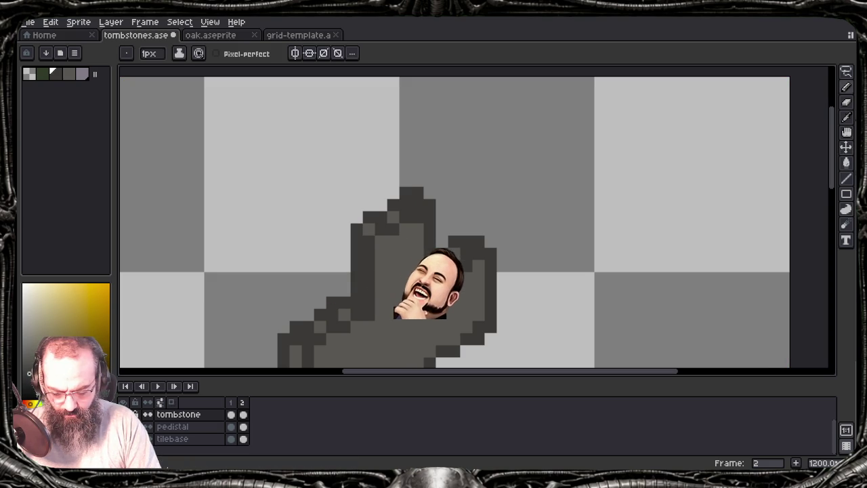
{"action": "scroll", "coordinate": [434, 203], "scroll_direction": "down", "scroll_amount": 6}
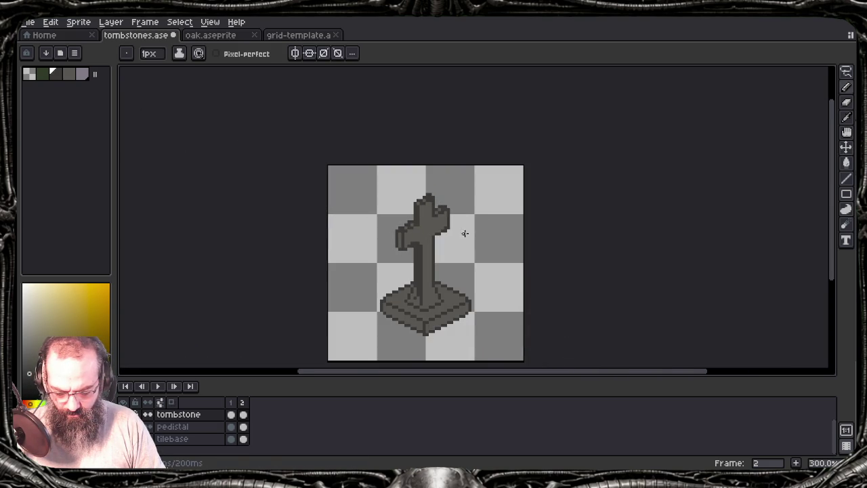
{"action": "key", "text": "ctrl+s"}
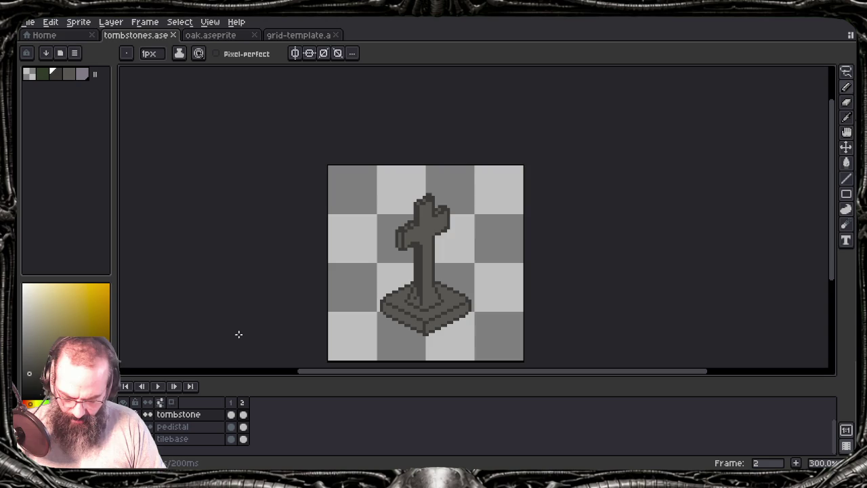
{"action": "key", "text": "ctrl+shift+Tab"}
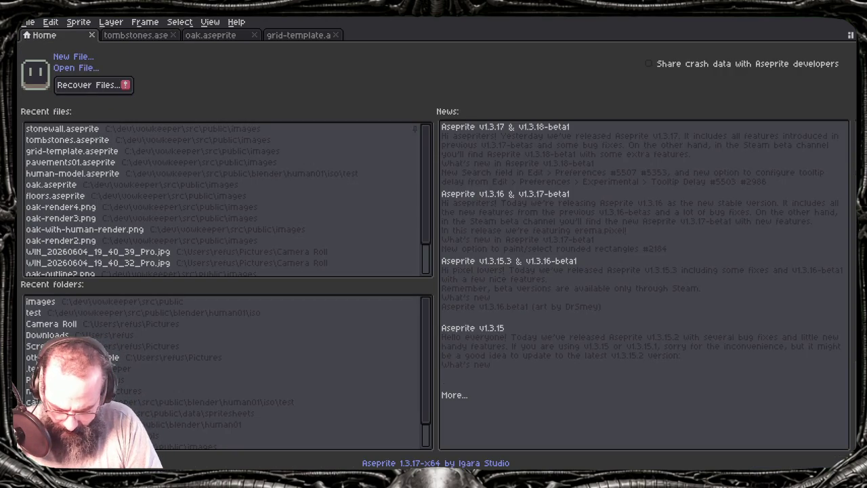
- Open human-model.aseprite, copy the frame 9 human figure, and return to tombstones.ase
{"action": "scroll", "coordinate": [110, 241], "scroll_direction": "down", "scroll_amount": 3}
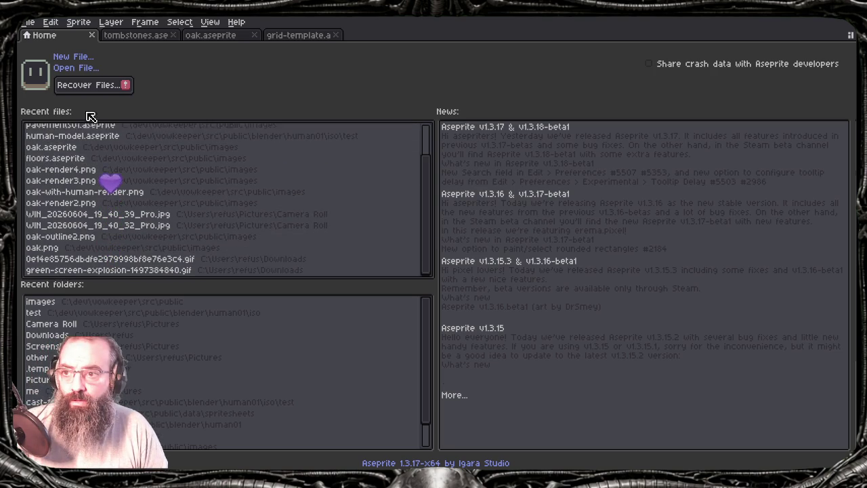
{"action": "left_click", "coordinate": [110, 136]}
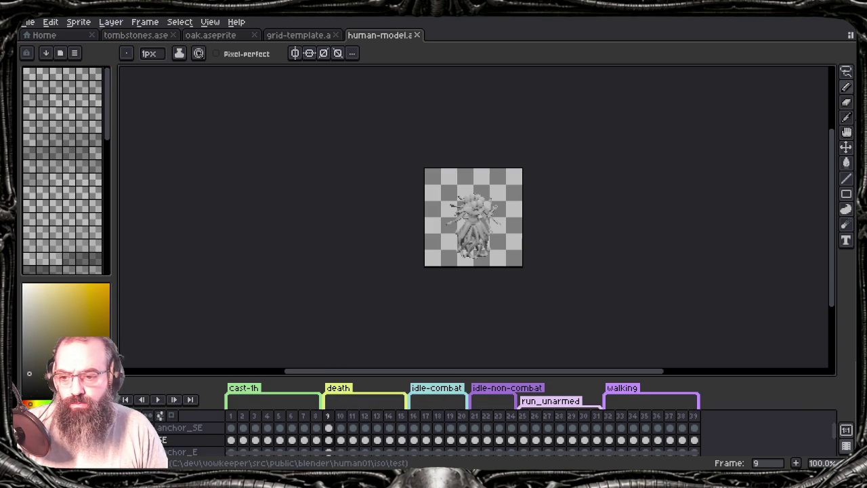
{"action": "left_click", "coordinate": [149, 440]}
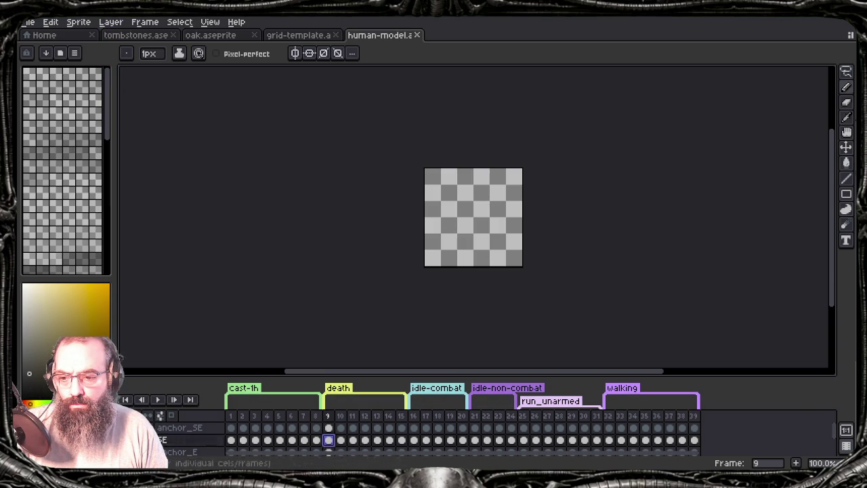
{"action": "left_click", "coordinate": [149, 439]}
{"action": "key", "text": "ctrl+a"}
{"action": "key", "text": "v"}
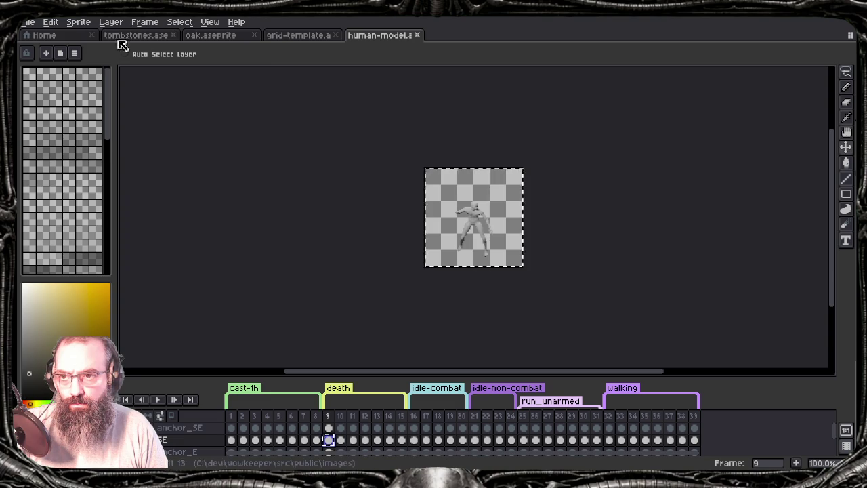
{"action": "left_click", "coordinate": [136, 36]}
- Paste the human figure into a new layer, stand it on the pedestal, and hide it
{"action": "scroll", "coordinate": [339, 217], "scroll_direction": "down", "scroll_amount": 3}
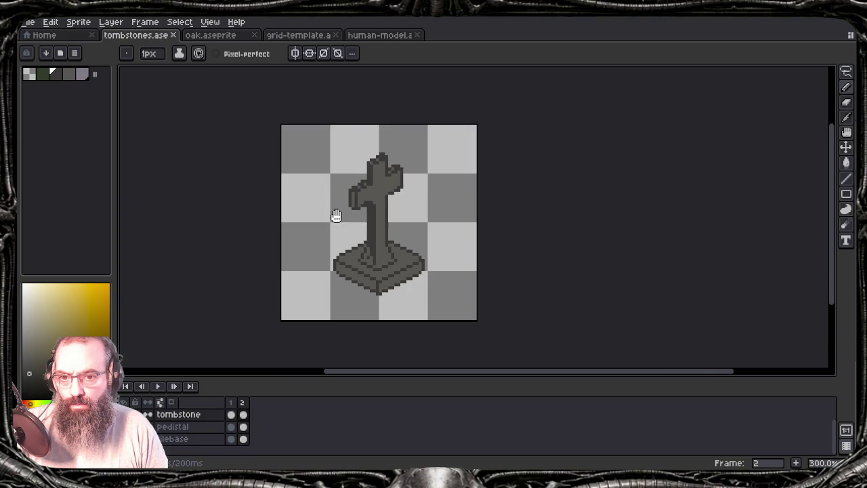
{"action": "scroll", "coordinate": [352, 204], "scroll_direction": "down", "scroll_amount": 1}
{"action": "key", "text": "b"}
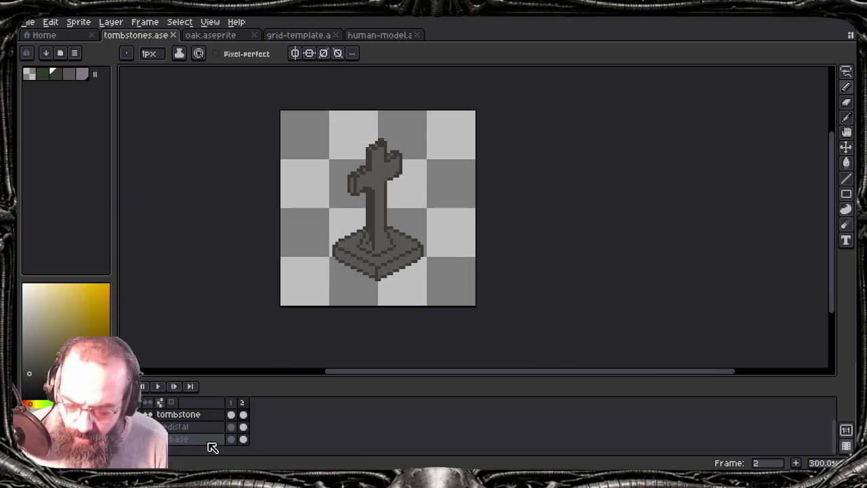
{"action": "key", "text": "shift+n"}
{"action": "key", "text": "ctrl+v"}
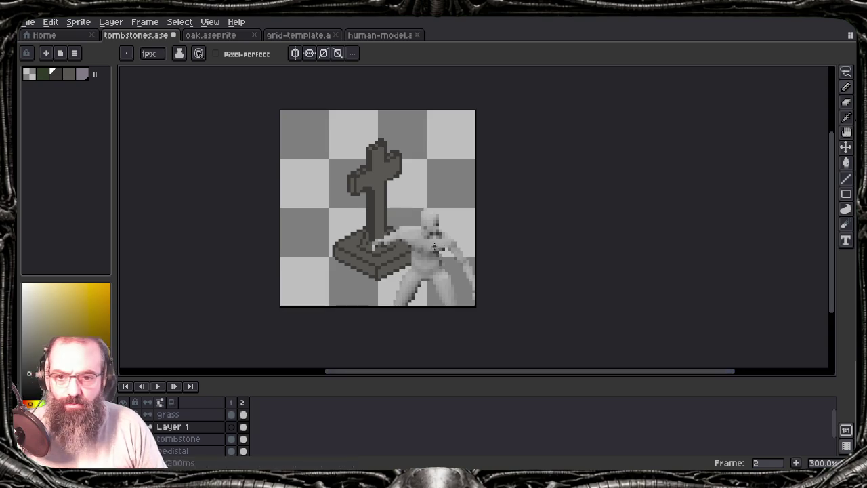
{"action": "key", "text": "v"}
{"action": "mouse_move", "coordinate": [432, 250]}
{"action": "left_mouse_down"}
{"action": "mouse_move", "coordinate": [420, 166]}
{"action": "mouse_move", "coordinate": [440, 188]}
{"action": "mouse_move", "coordinate": [451, 147]}
{"action": "mouse_move", "coordinate": [468, 134]}
{"action": "mouse_move", "coordinate": [471, 145]}
{"action": "mouse_move", "coordinate": [420, 132]}
{"action": "mouse_move", "coordinate": [459, 139]}
{"action": "mouse_move", "coordinate": [478, 168]}
{"action": "mouse_move", "coordinate": [338, 179]}
{"action": "mouse_move", "coordinate": [379, 240]}
{"action": "mouse_move", "coordinate": [364, 194]}
{"action": "mouse_move", "coordinate": [346, 187]}
{"action": "mouse_move", "coordinate": [368, 174]}
{"action": "mouse_move", "coordinate": [393, 175]}
{"action": "mouse_move", "coordinate": [395, 185]}
{"action": "mouse_move", "coordinate": [430, 175]}
{"action": "mouse_move", "coordinate": [445, 183]}
{"action": "mouse_move", "coordinate": [372, 179]}
{"action": "mouse_move", "coordinate": [379, 182]}
{"action": "left_mouse_up"}
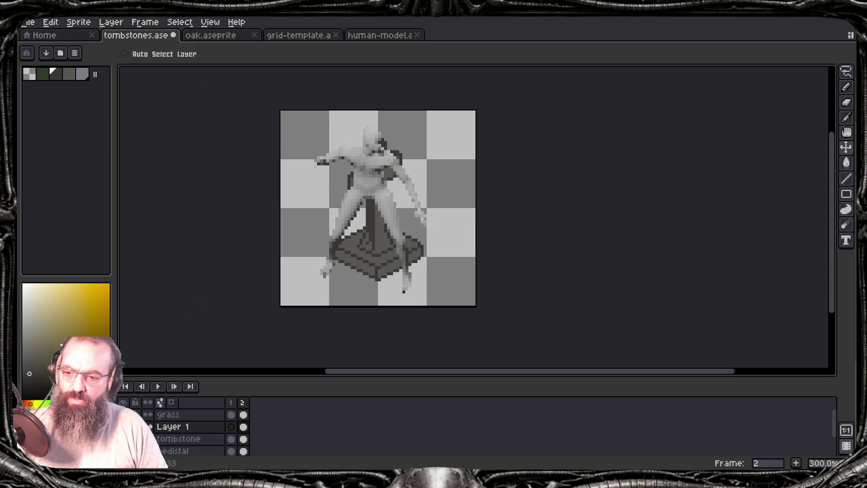
{"action": "key", "text": "Delete"}
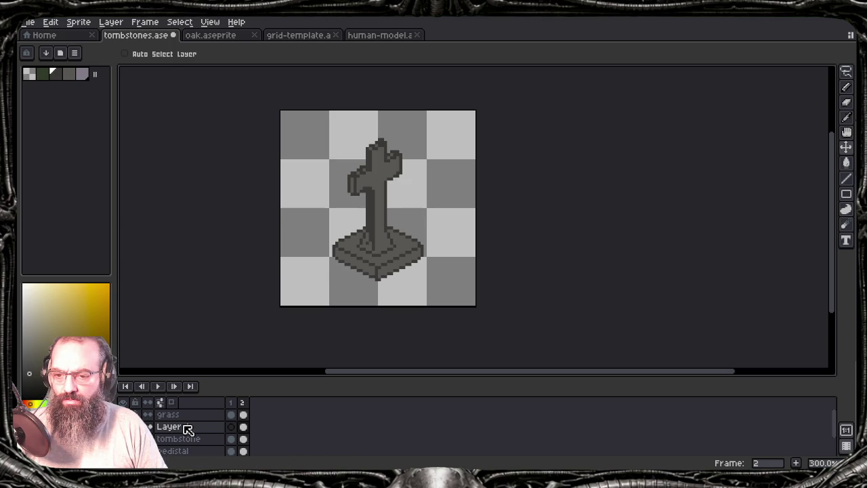
- Rename Layer 1 to 'human' and save tombstones.ase
{"action": "double_click", "coordinate": [188, 430]}
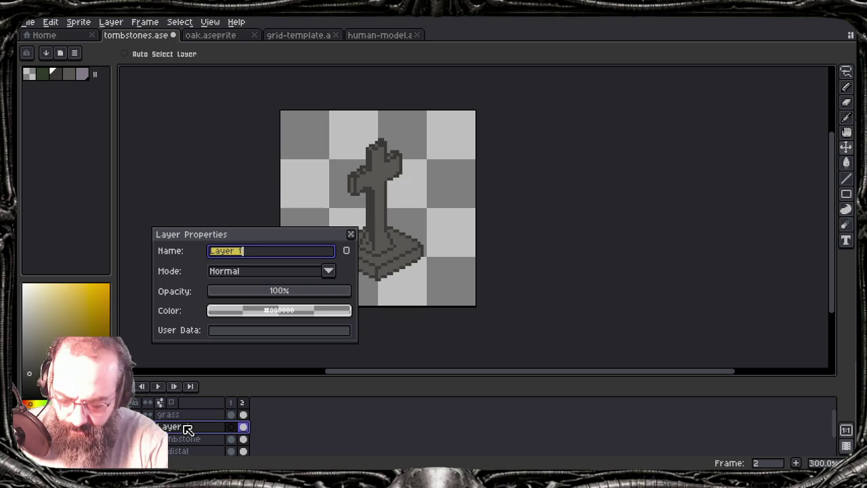
{"action": "type", "text": "human"}
{"action": "key", "text": "Return"}
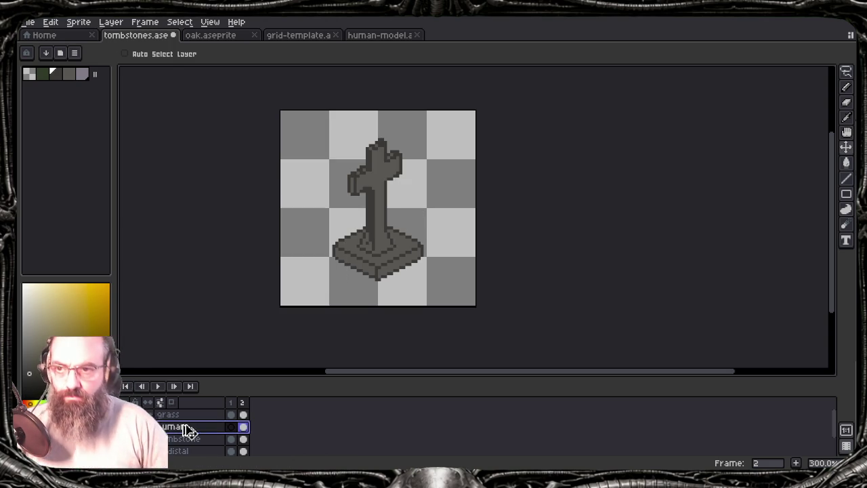
{"action": "scroll", "coordinate": [393, 187], "scroll_direction": "down", "scroll_amount": 1}
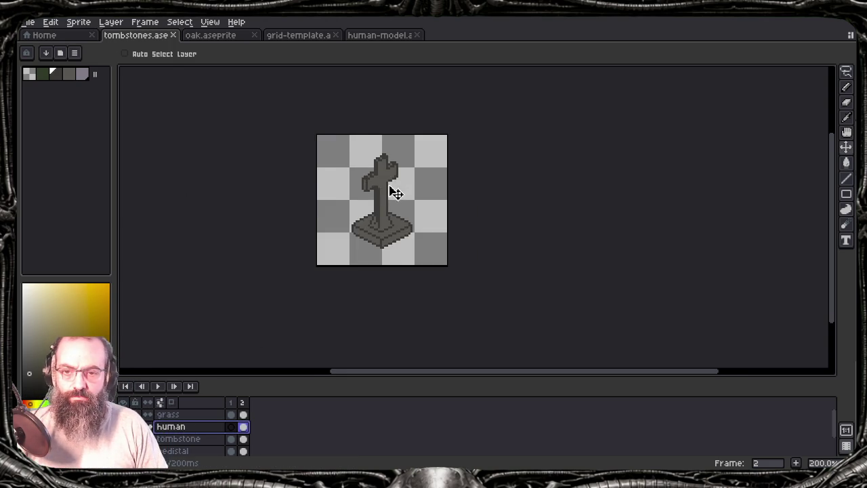
{"action": "scroll", "coordinate": [393, 188], "scroll_direction": "up", "scroll_amount": 1}
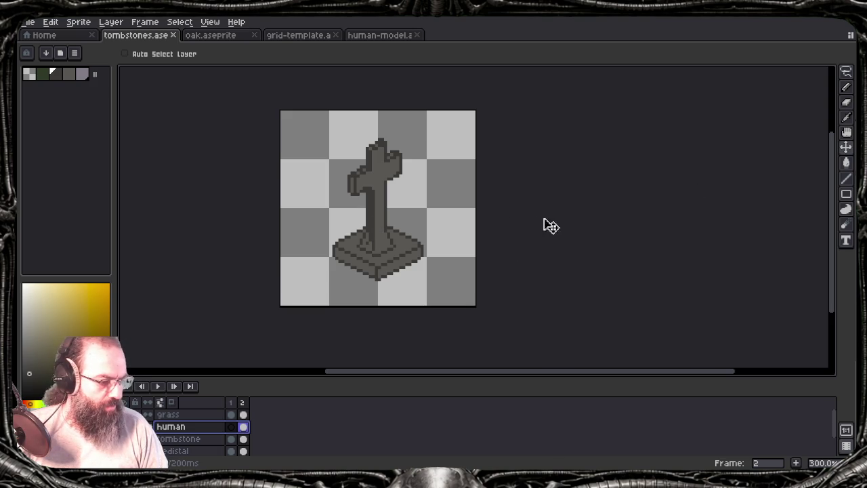
{"action": "key", "text": "ctrl+s"}
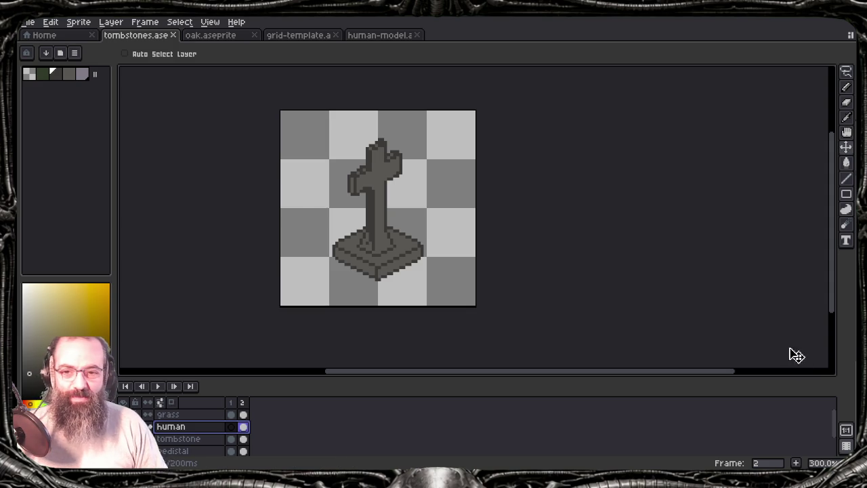
- Bring the whole cross tombstone and pedestal into view and save tombstones.ase
{"action": "left_click_drag", "start_coordinate": [393, 238], "coordinate": [350, 267]}
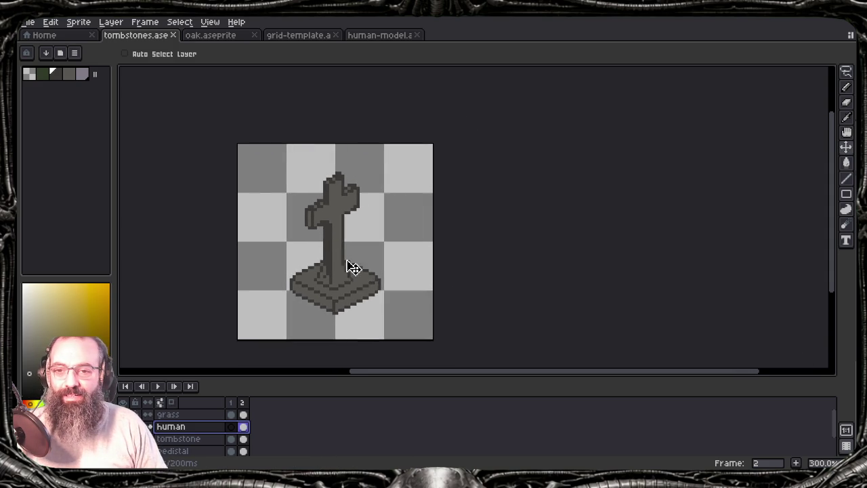
{"action": "scroll", "coordinate": [343, 215], "scroll_direction": "up", "scroll_amount": 2}
{"action": "scroll", "coordinate": [337, 235], "scroll_direction": "up", "scroll_amount": 1}
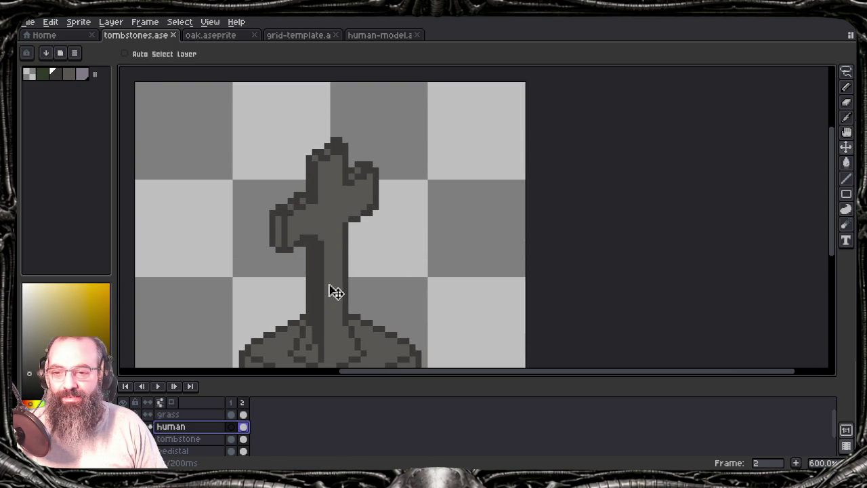
{"action": "scroll", "coordinate": [337, 293], "scroll_direction": "down", "scroll_amount": 1}
{"action": "mouse_move", "coordinate": [339, 314]}
{"action": "left_mouse_down"}
{"action": "mouse_move", "coordinate": [371, 259]}
{"action": "mouse_move", "coordinate": [366, 281]}
{"action": "left_mouse_up"}
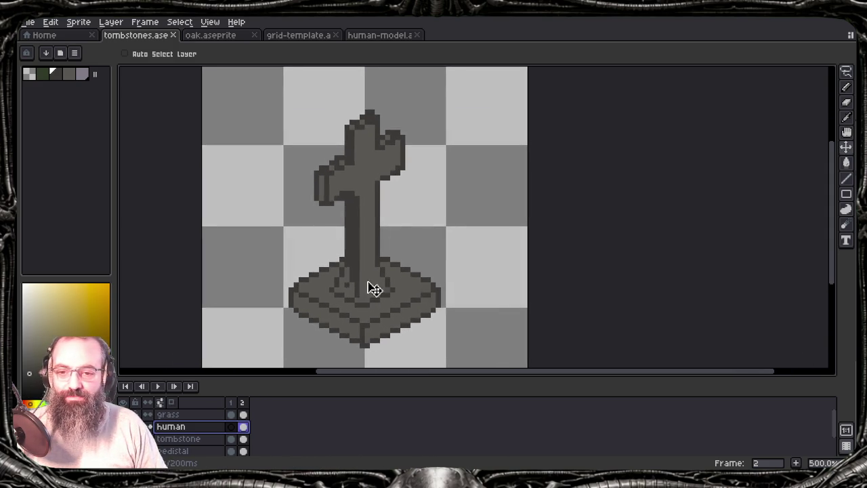
{"action": "key", "text": "ctrl+s"}
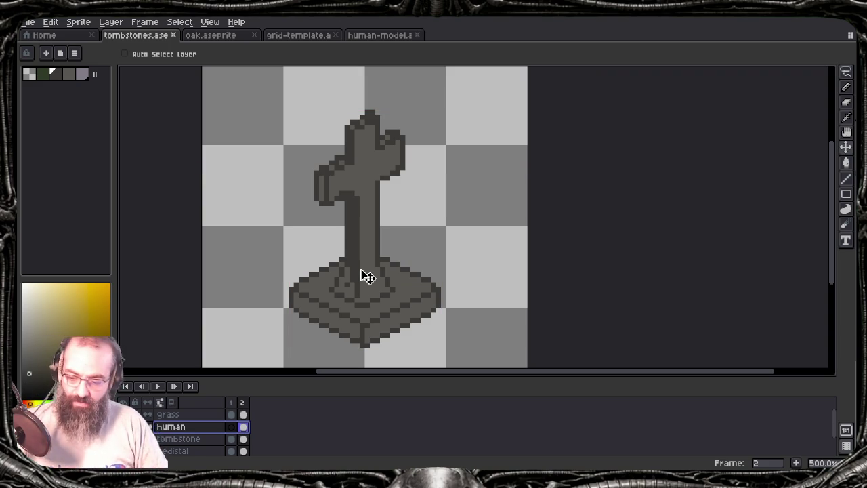
- Flip from the block tombstone on frame 1 back to the cross tombstone on frame 2
{"action": "scroll", "coordinate": [291, 272], "scroll_direction": "down", "scroll_amount": 1}
{"action": "scroll", "coordinate": [294, 303], "scroll_direction": "down", "scroll_amount": 1}
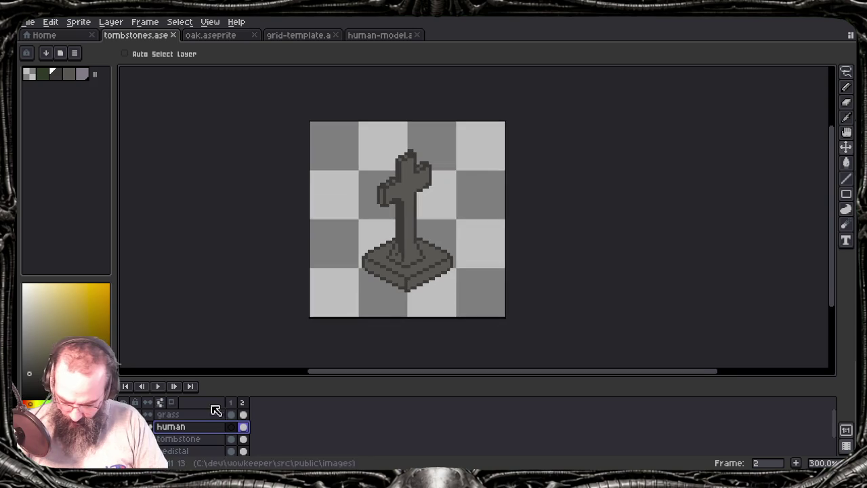
{"action": "left_click", "coordinate": [231, 439]}
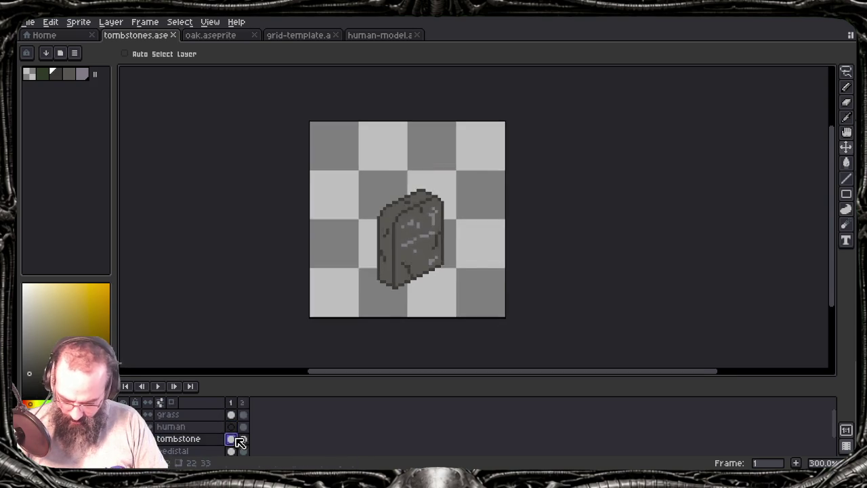
{"action": "left_click", "coordinate": [231, 440]}
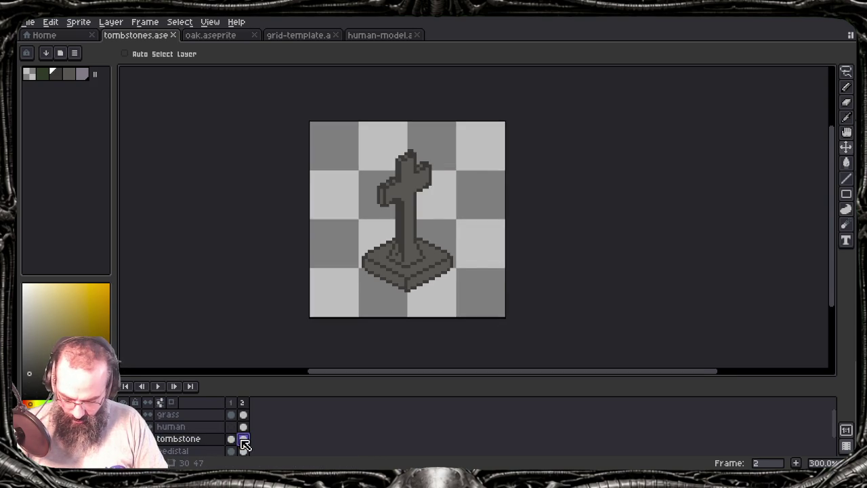